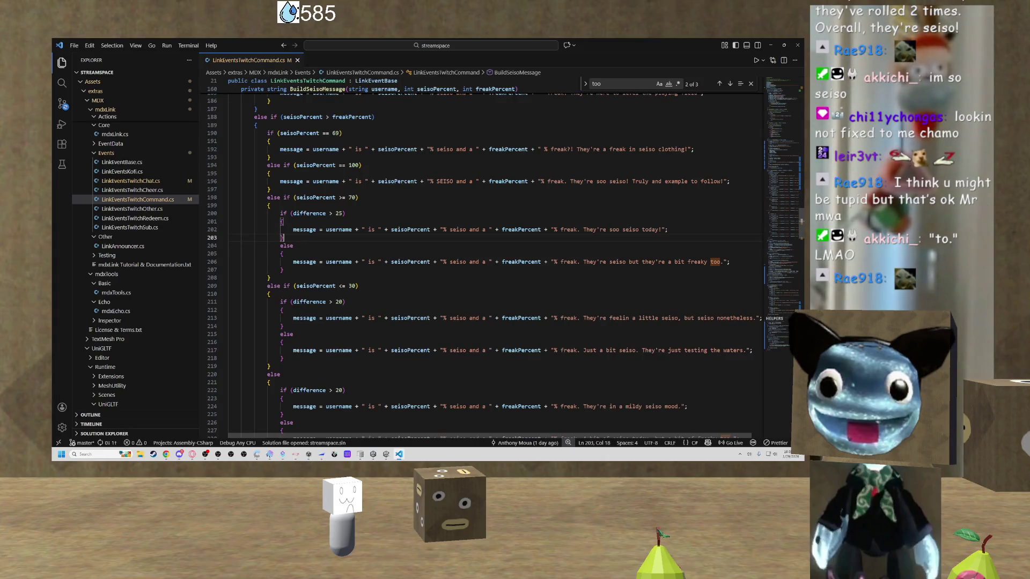
Switch from the LinkEventsTwitchCommand script in VS Code to the Unity Editor.
key("alt+Tab")
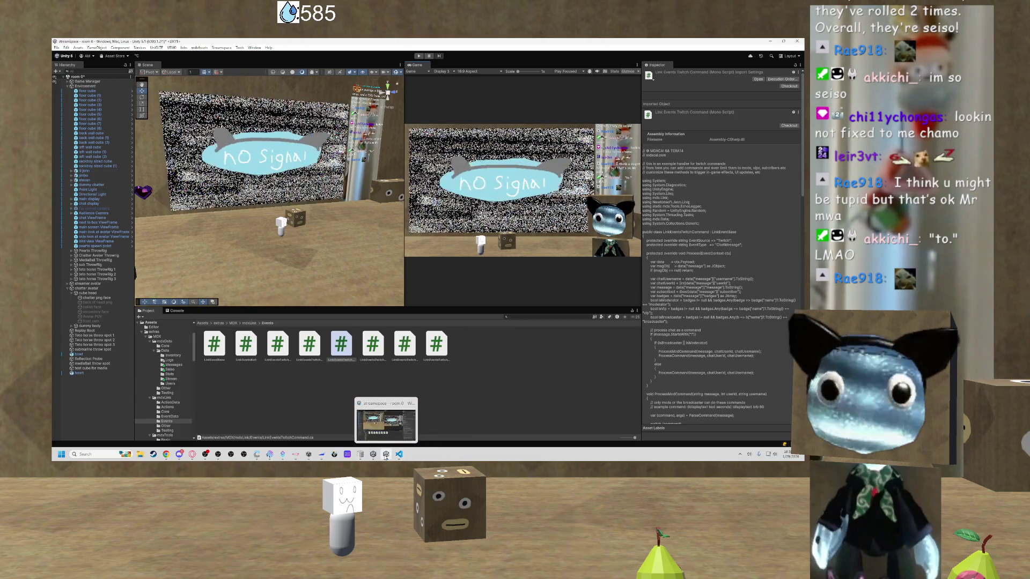
mouse_move(386, 454)
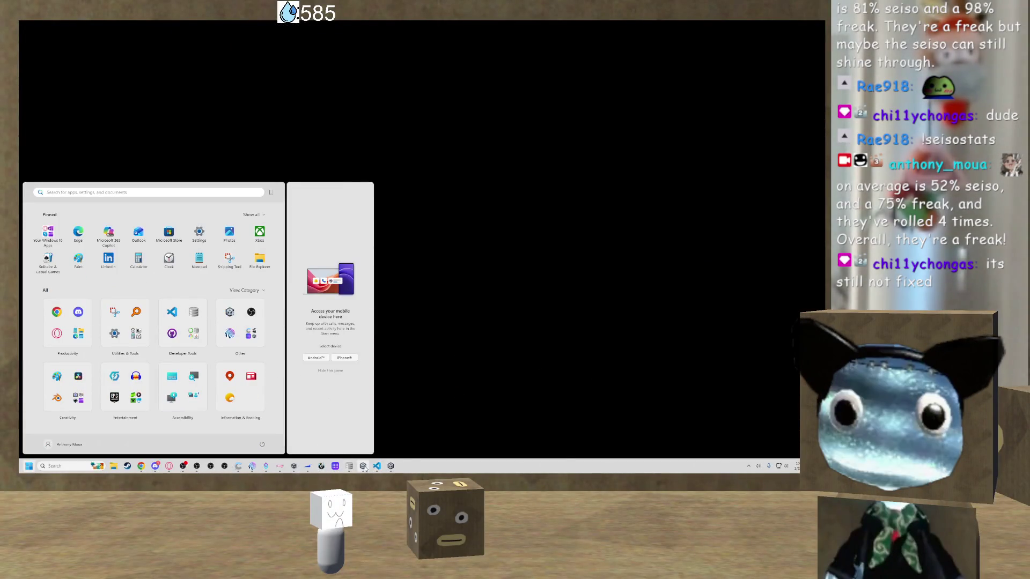
Raise Unity from the taskbar, then return to LinkEventsTwitchCommand.cs in VS Code.
mouse_move(391, 467)
left_click(393, 429)
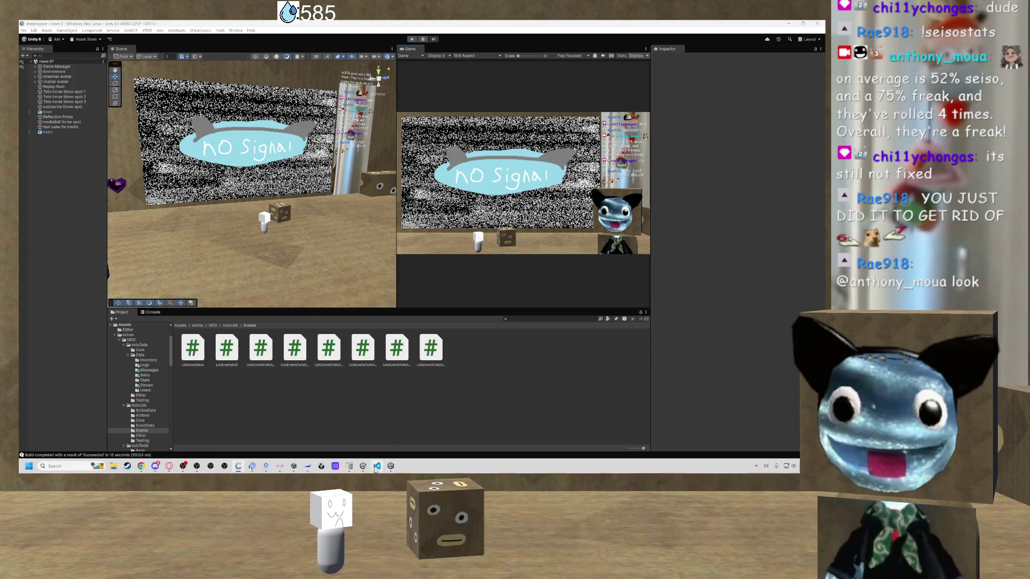
left_click(376, 467)
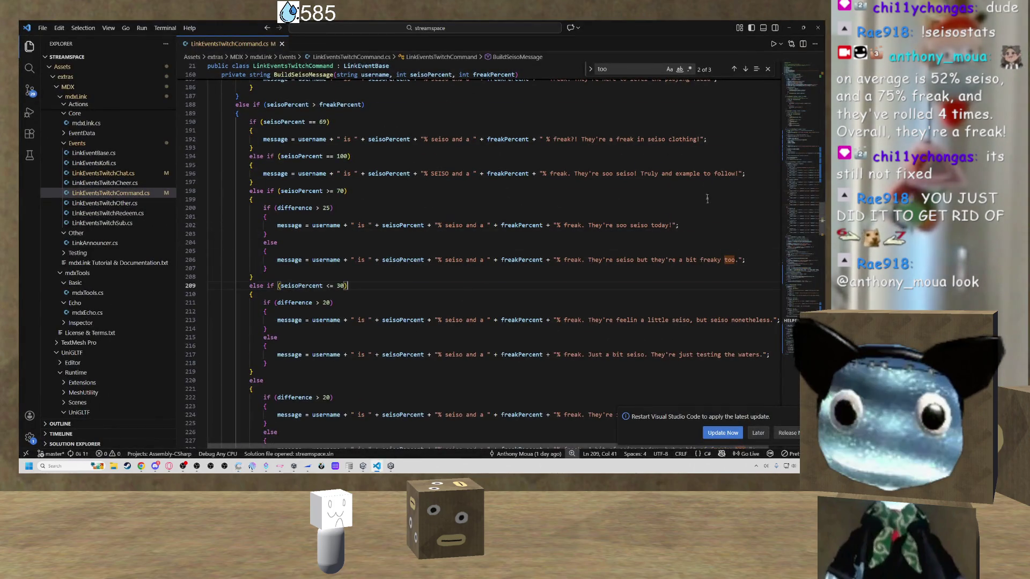
Change 'to.' to 'too.' on line 272 so it reads 'a bit of seiso too.'.
scroll(706, 186, "down", 12)
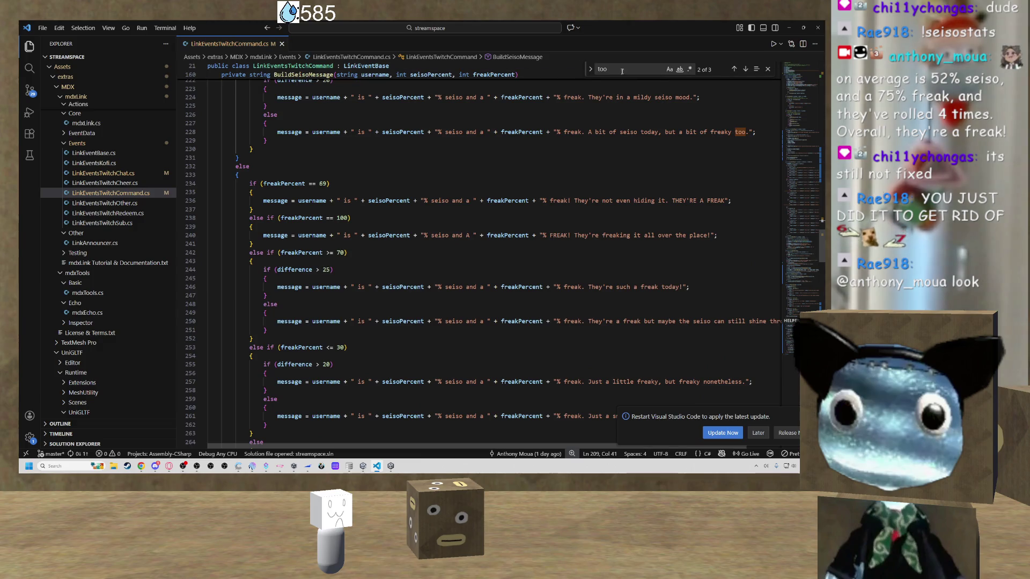
key("BackSpace")
type(".")
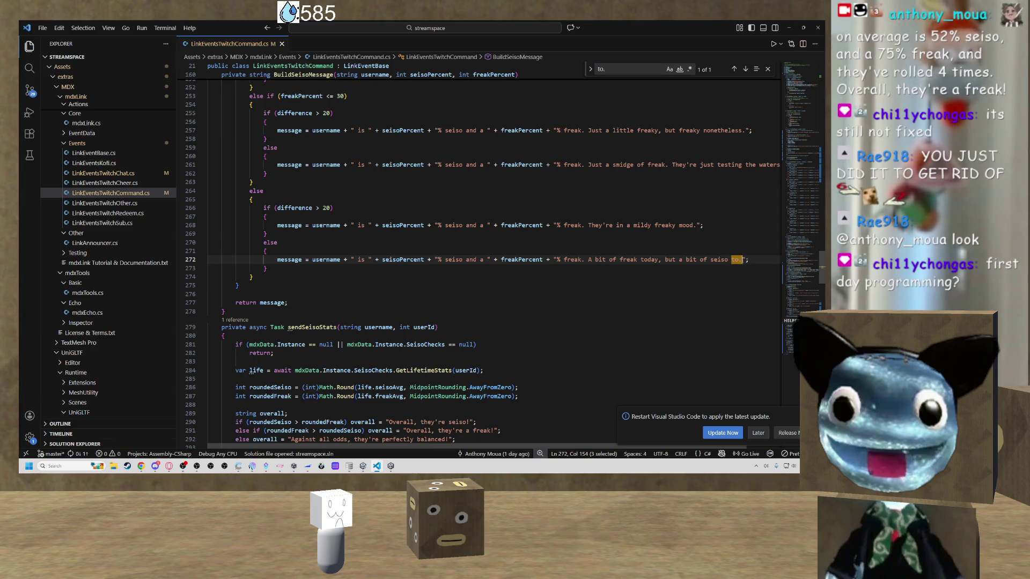
left_click(737, 260)
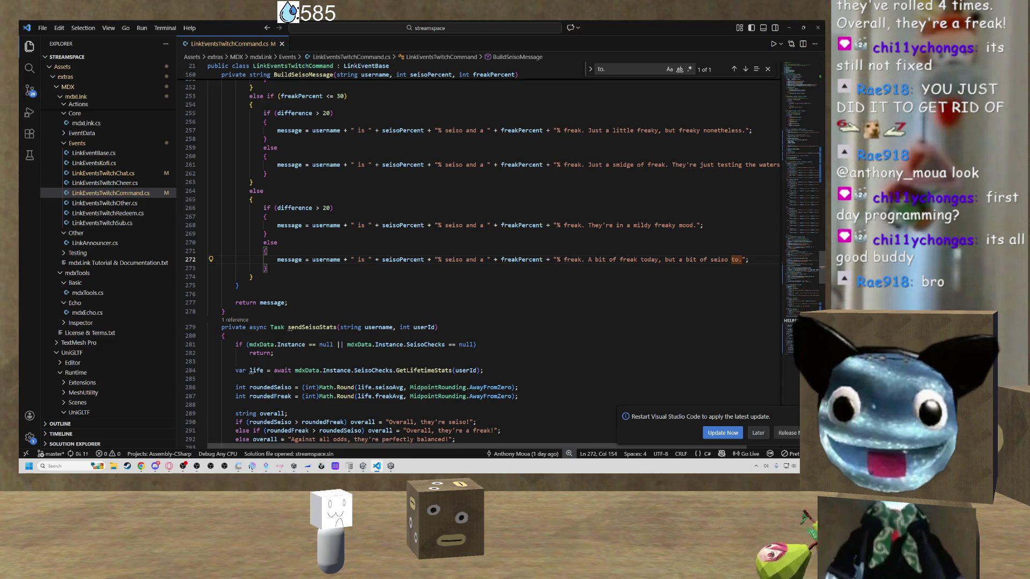
left_click(737, 260)
type("o")
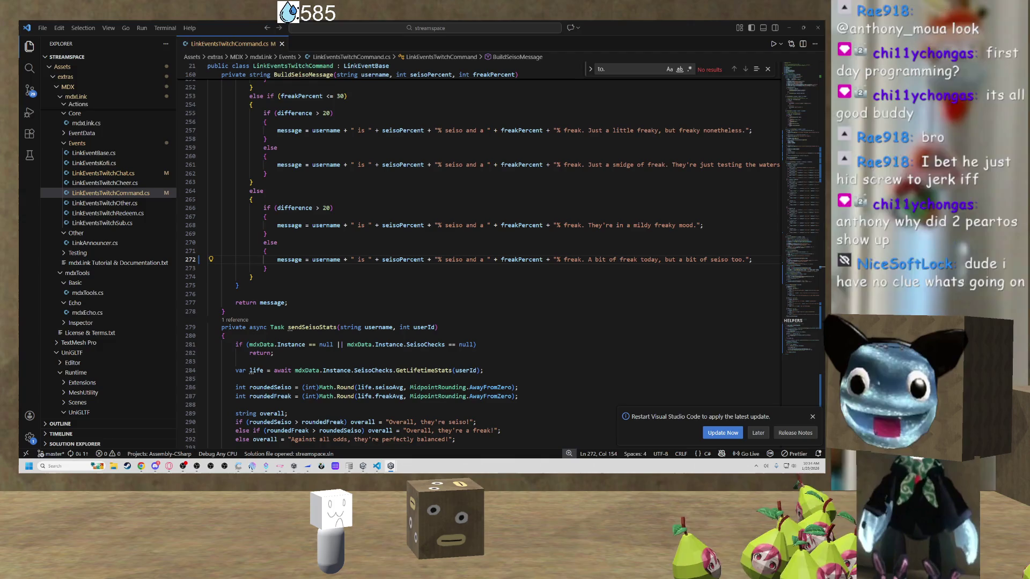
left_click(797, 28)
Select and frame the Chatter Avatar Throwrig and start entering 'chatt' as its Throw Id.
scroll(309, 155, "down", 5)
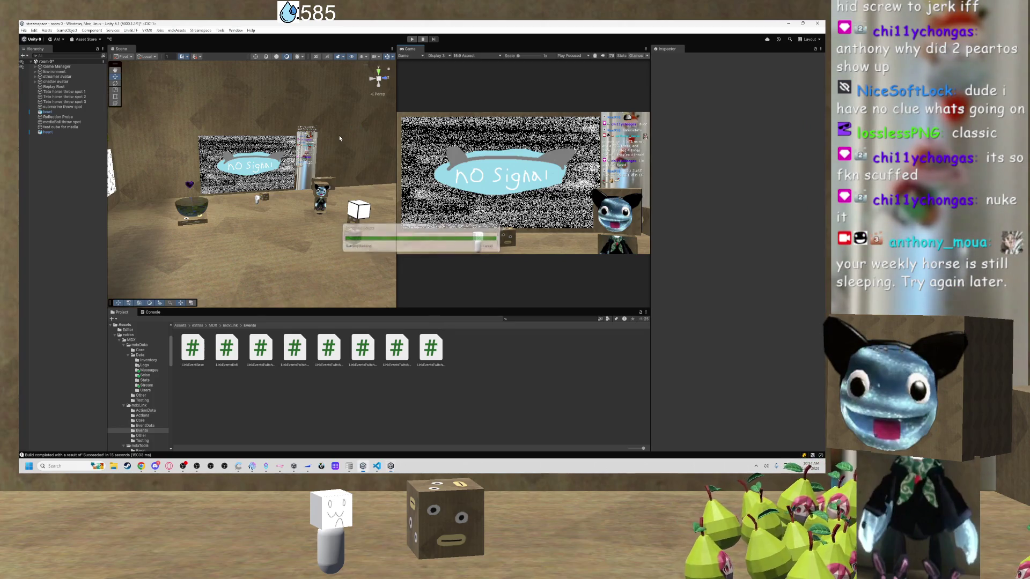
left_click(250, 155)
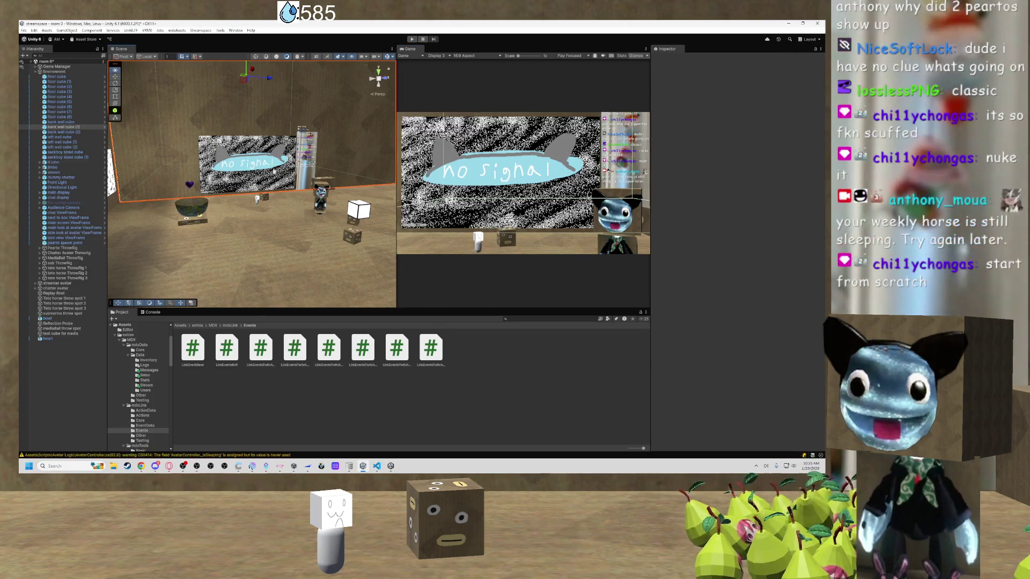
left_click(64, 298)
double_click(72, 253)
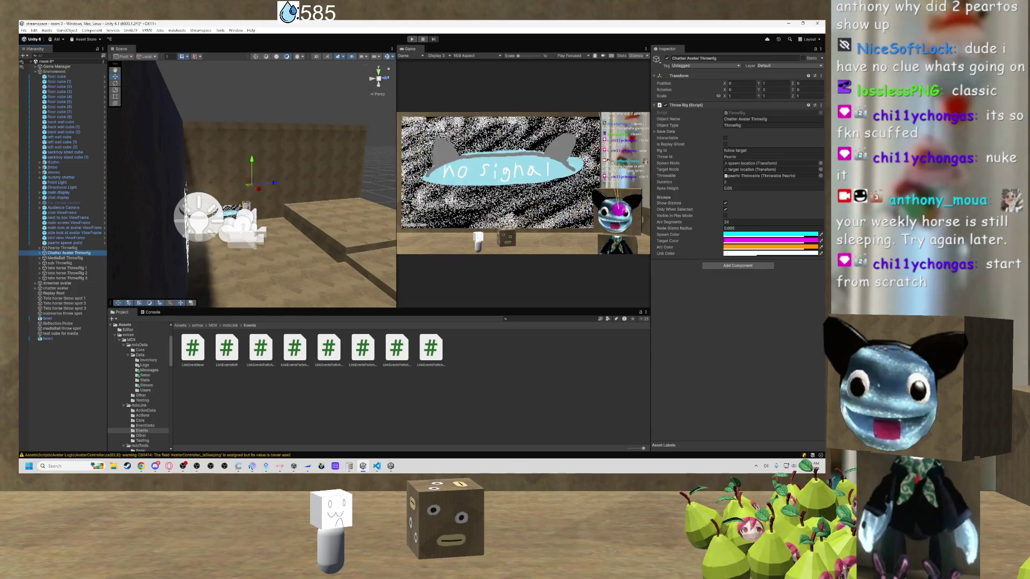
left_click(751, 156)
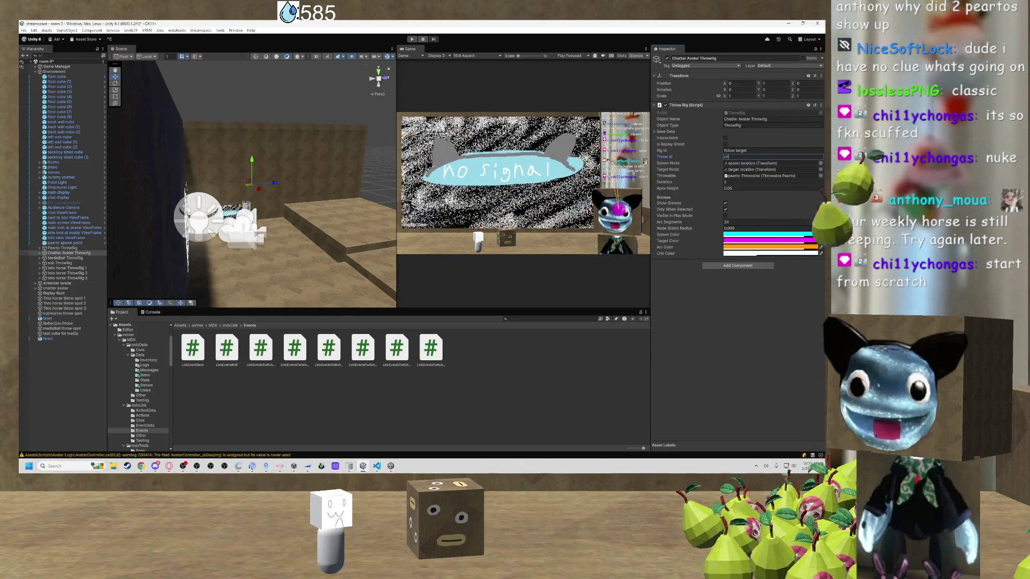
type("chatt")
key("Escape")
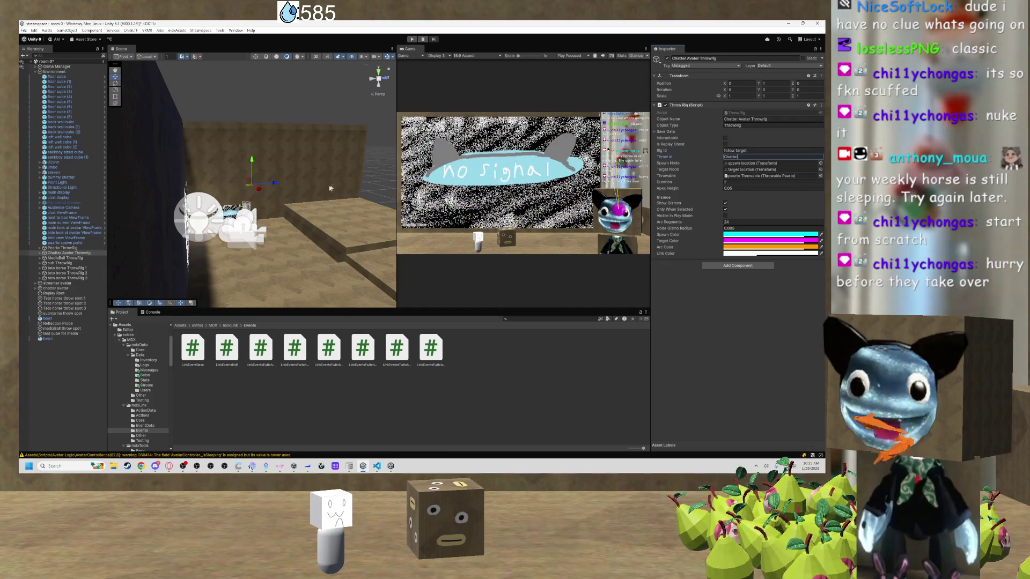
Finish Throw Id as Chatter, leave Throwable at None, and close the Stream View window.
scroll(317, 190, "up", 3)
scroll(317, 190, "down", 3)
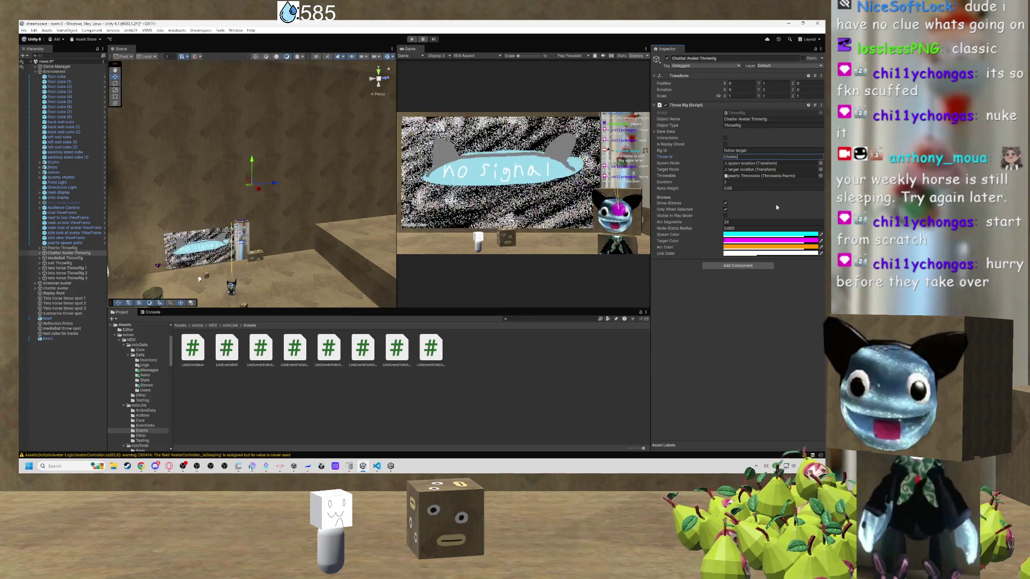
type("r")
left_click(820, 176)
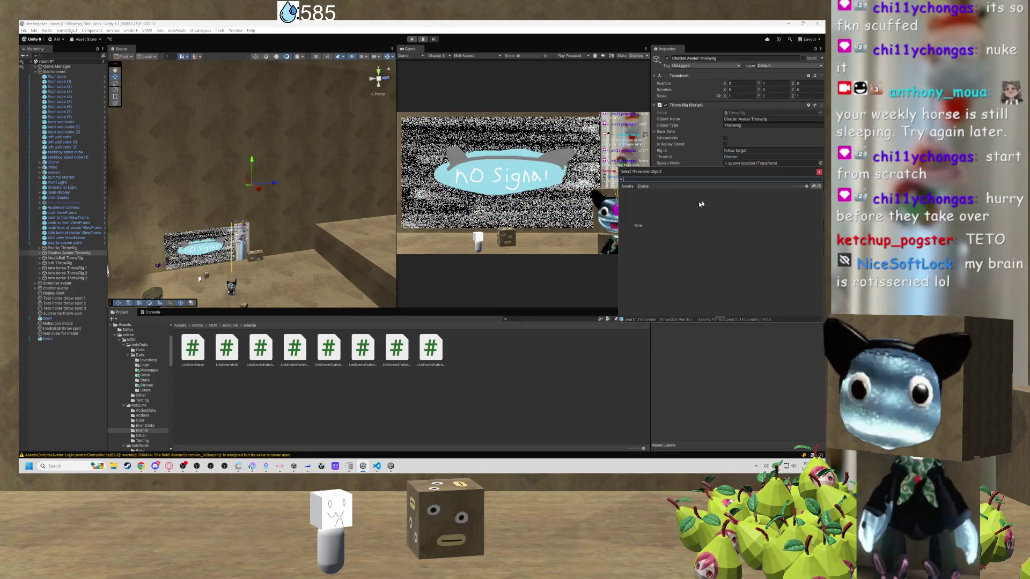
key("Escape")
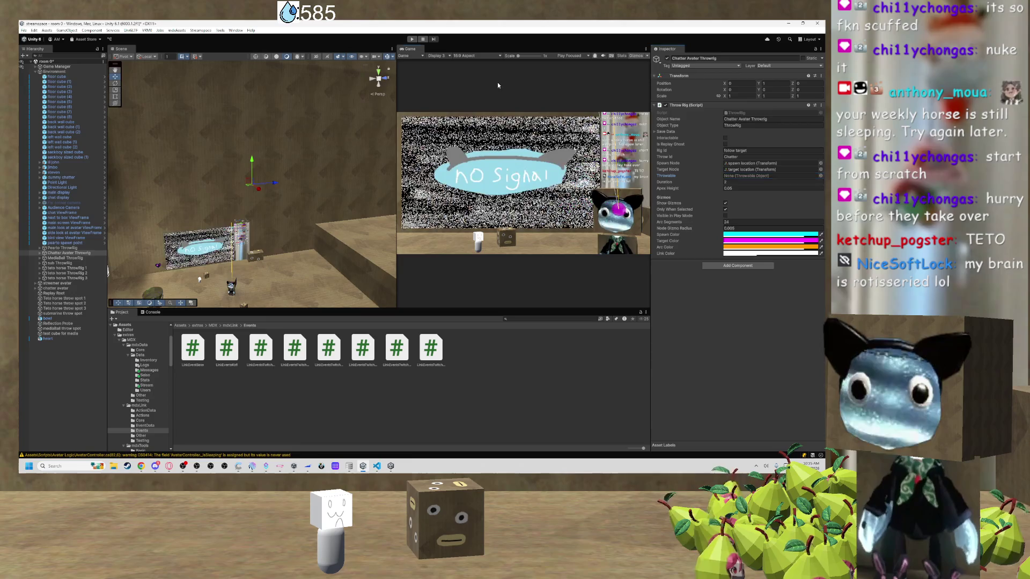
mouse_move(390, 466)
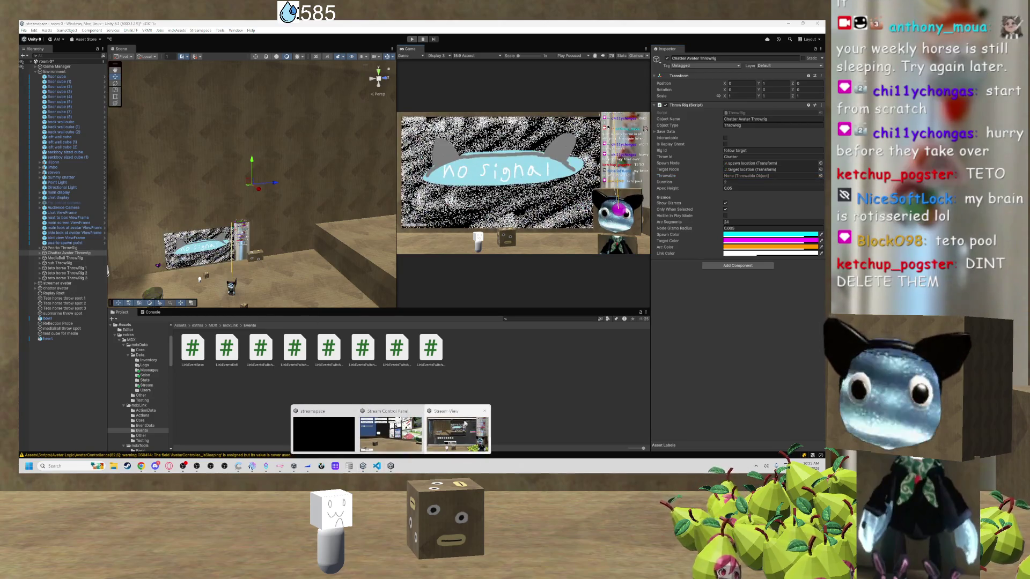
left_click(484, 412)
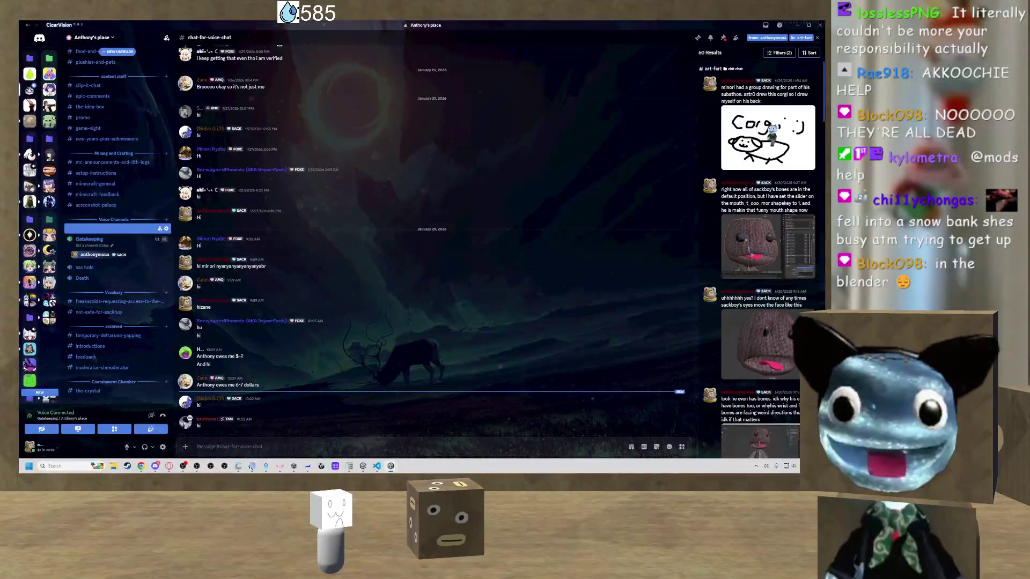
Switch from Discord back to the Unity streamspace editor via the taskbar.
left_click(373, 436)
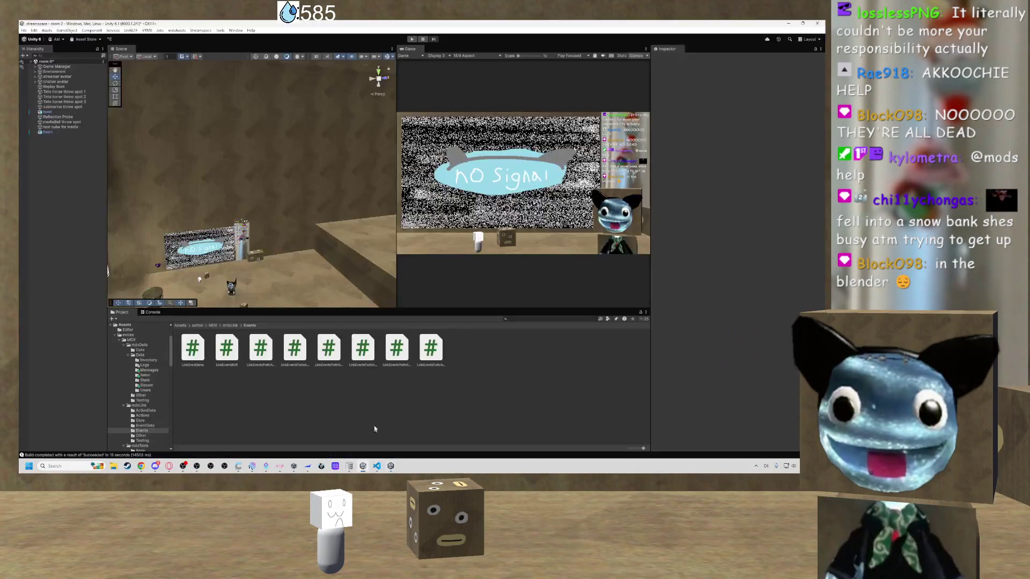
Orbit the scene to an overhead view and select Replay Root in the Hierarchy.
left_click_drag(276, 229, 308, 263)
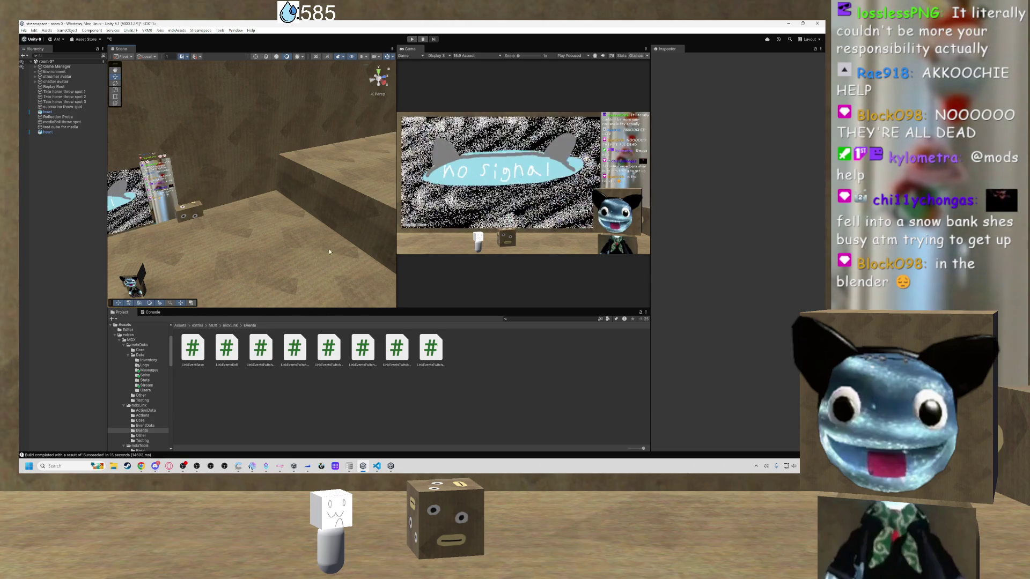
mouse_move(326, 246)
left_mouse_down()
mouse_move(364, 260)
mouse_move(69, 127)
left_mouse_up()
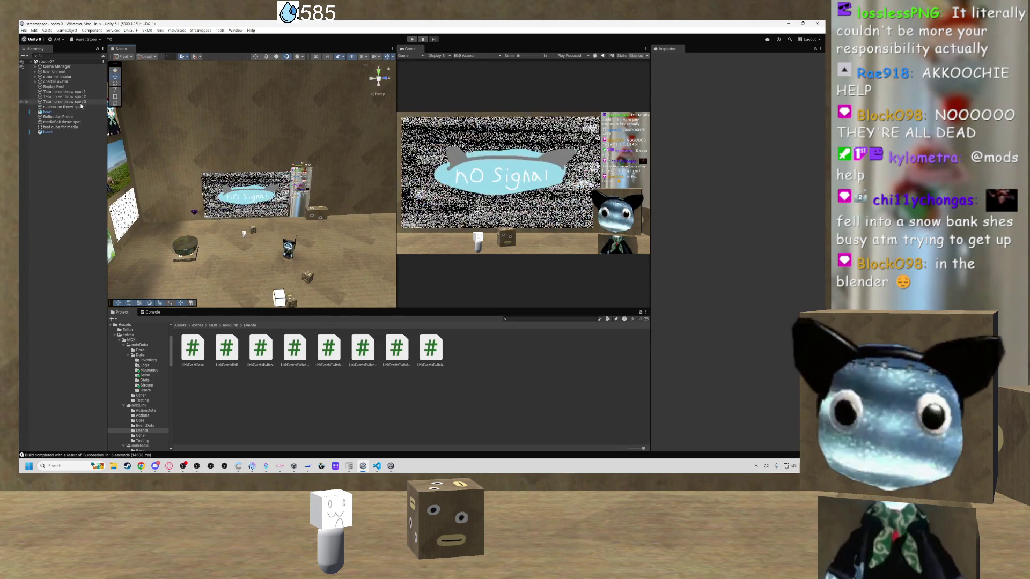
left_click(59, 86)
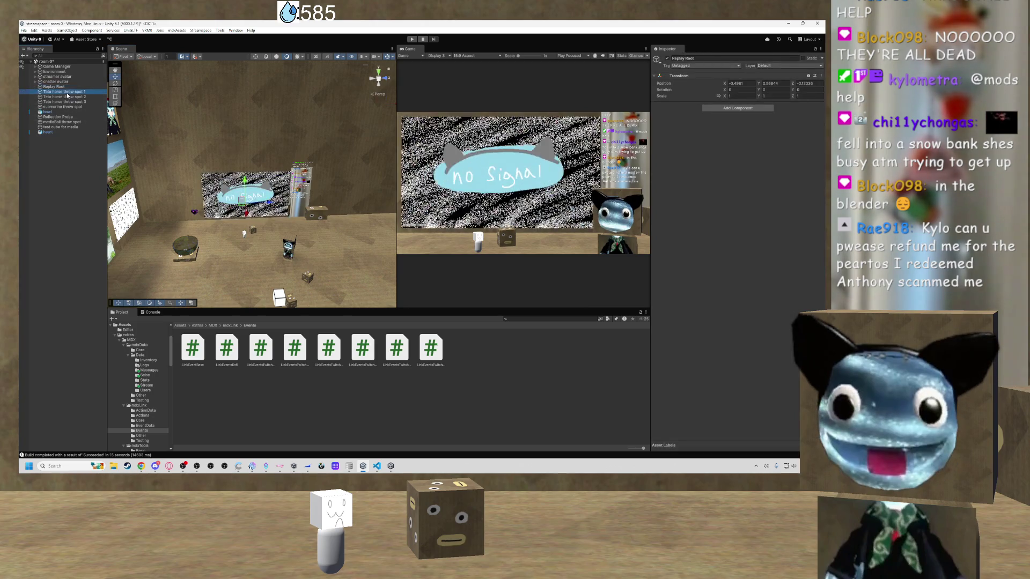
left_click(35, 71)
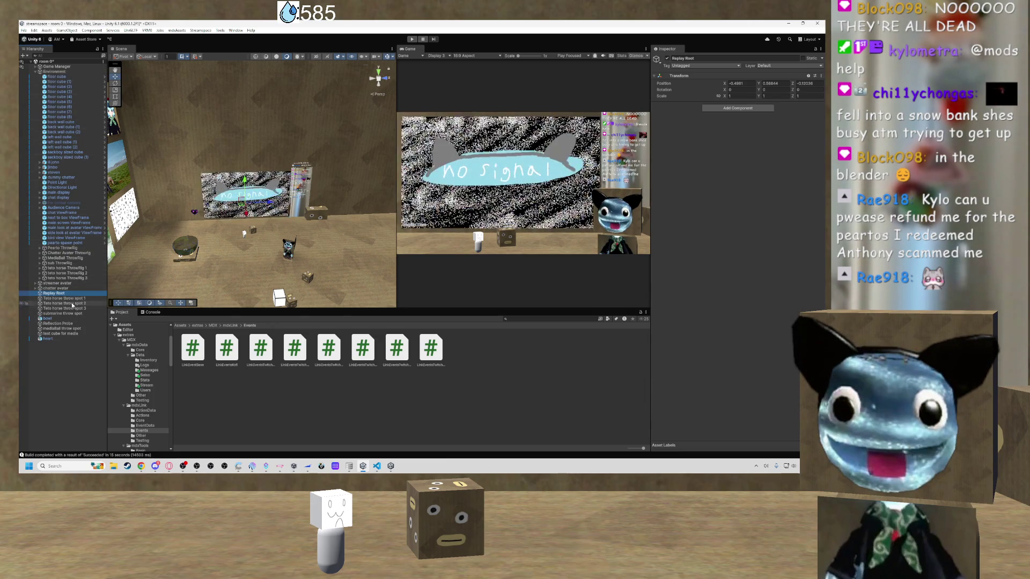
left_click(48, 339, "shift")
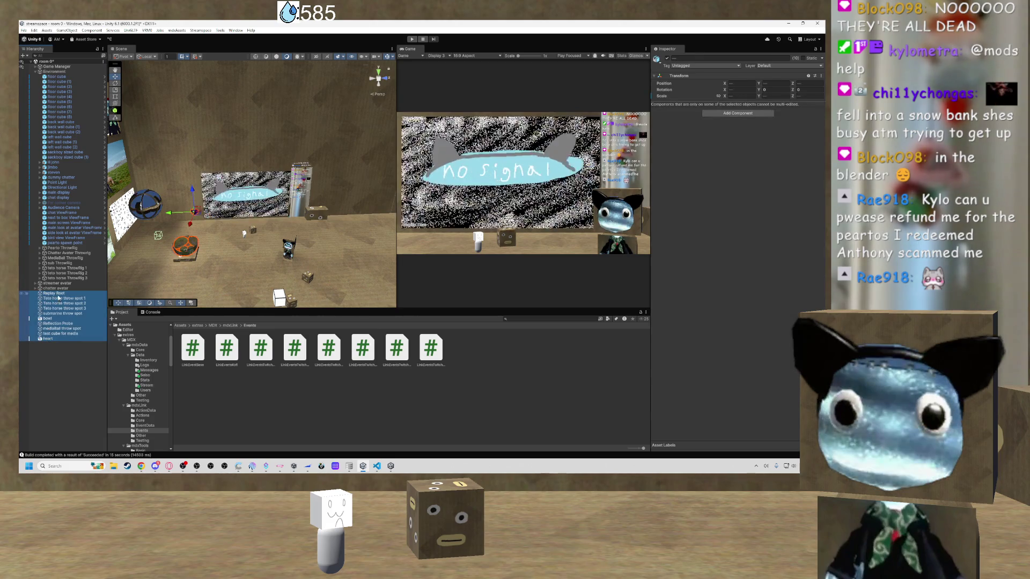
left_click(36, 71)
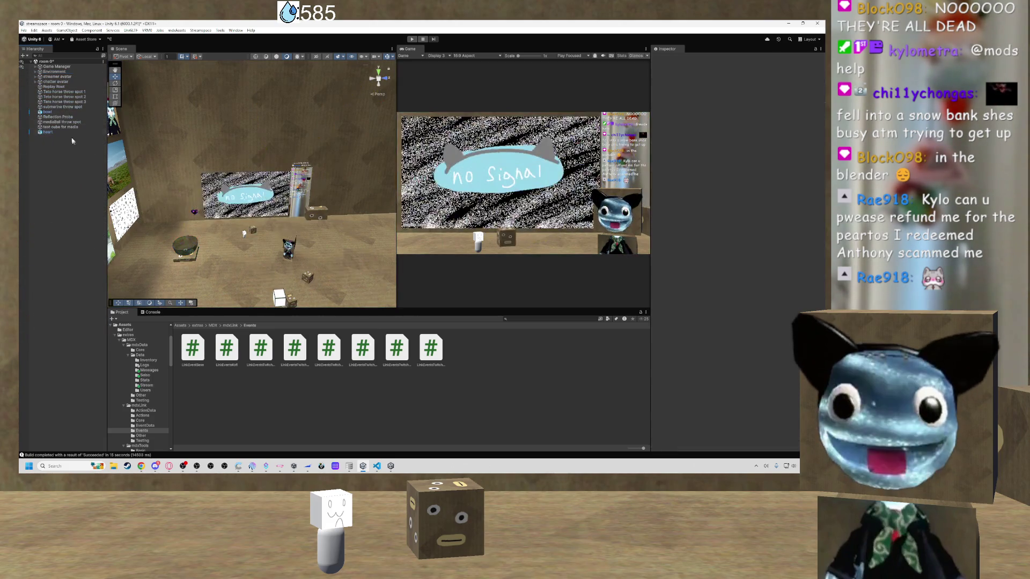
Parent Replay Root under Game Manager, then select the streamer avatar through heart objects.
left_click(56, 86)
left_click(57, 76)
left_click(58, 87)
left_click_drag(58, 67, 58, 68)
left_click(53, 157)
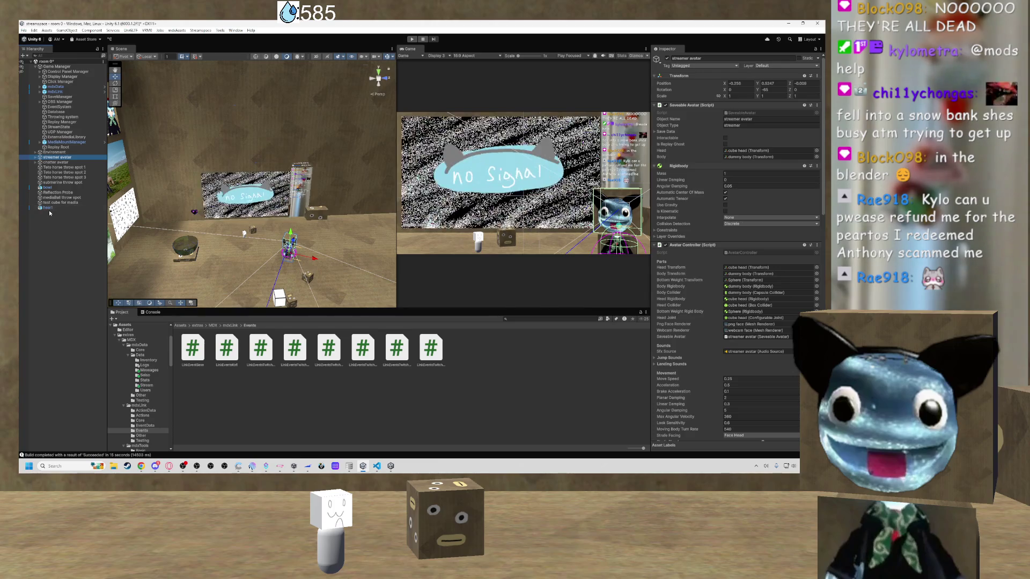
left_click(48, 208, "shift")
left_click_drag(59, 155, 58, 154)
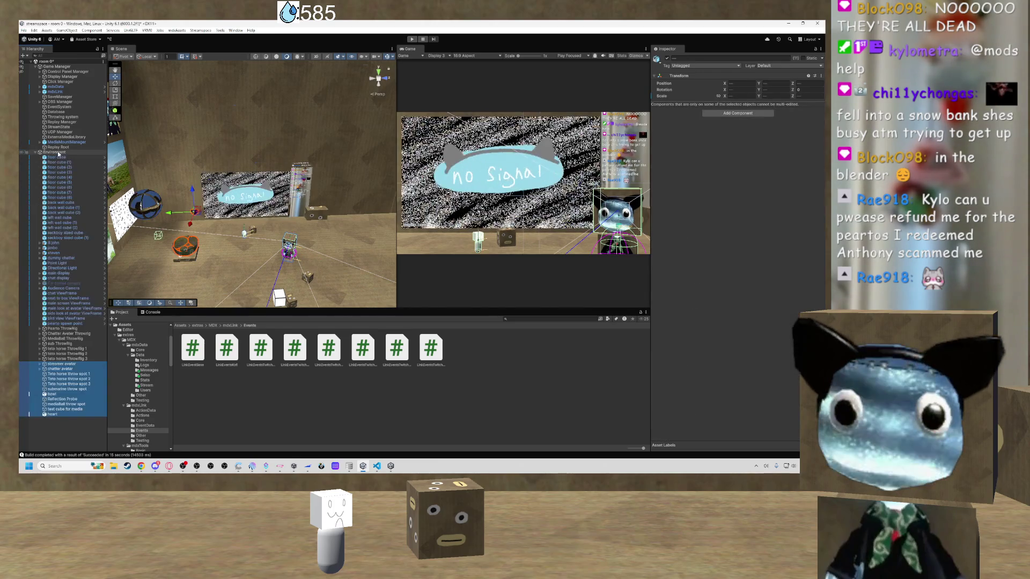
Collapse Game Manager's children, orbit to look down on the room, and select floor cube (4).
left_click(39, 66)
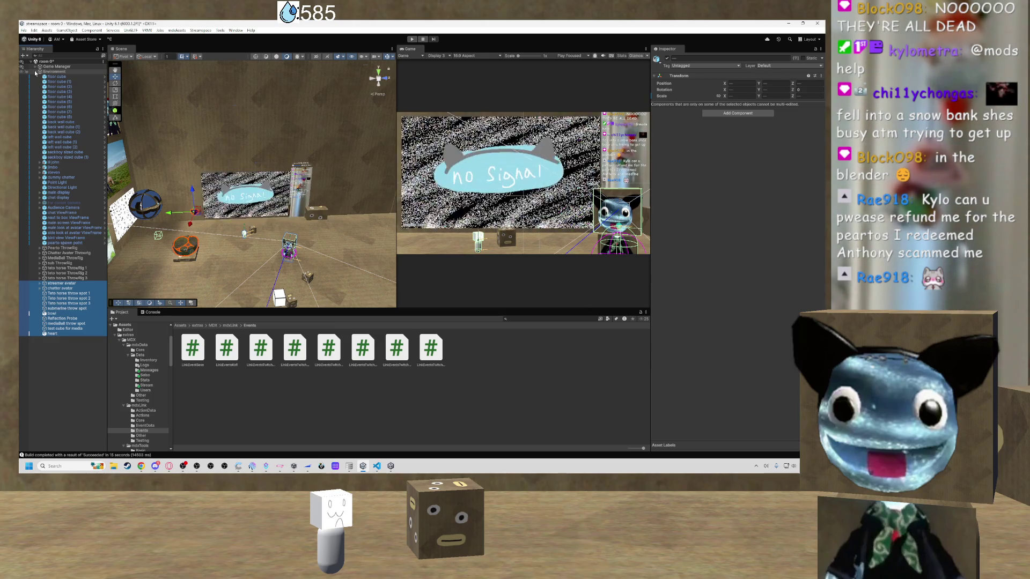
left_click(549, 282)
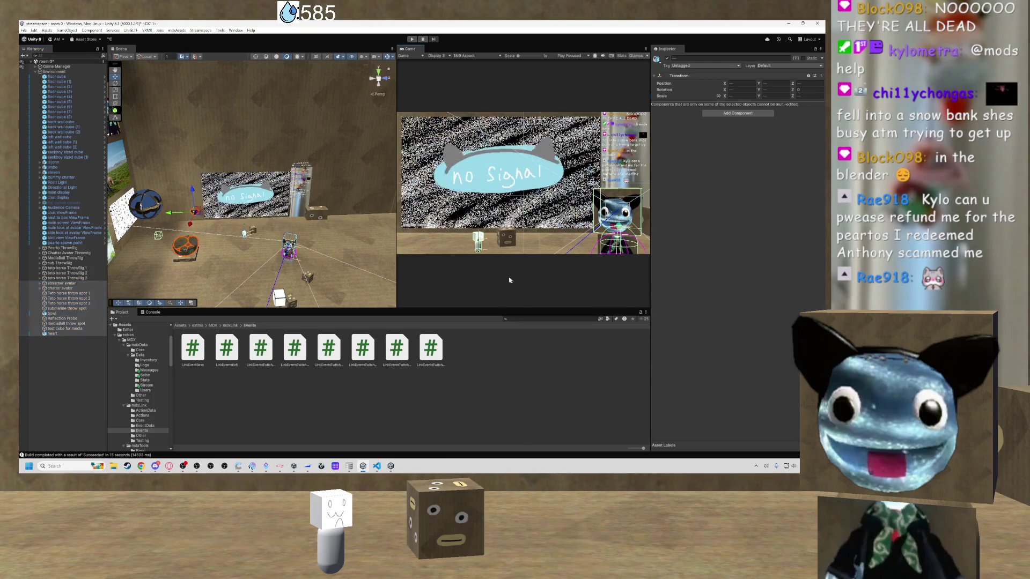
mouse_move(333, 234)
left_mouse_down()
mouse_move(259, 267)
mouse_move(309, 252)
left_mouse_up()
left_click(348, 247)
Orbit the Scene camera around the room from several angles, then switch to Discord.
mouse_move(348, 247)
left_mouse_down()
mouse_move(261, 235)
mouse_move(274, 226)
left_mouse_up()
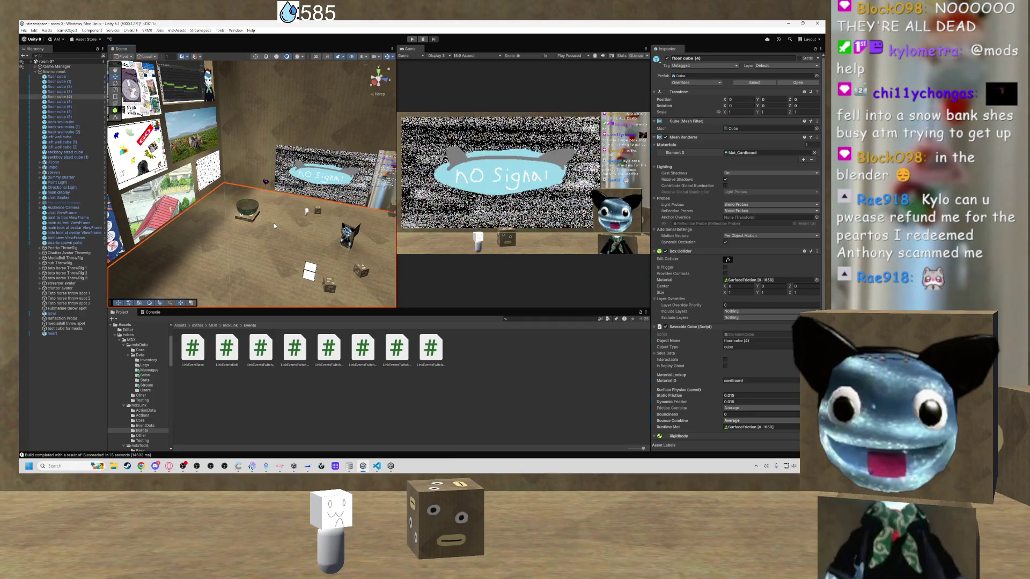
left_click_drag(257, 201, 281, 214)
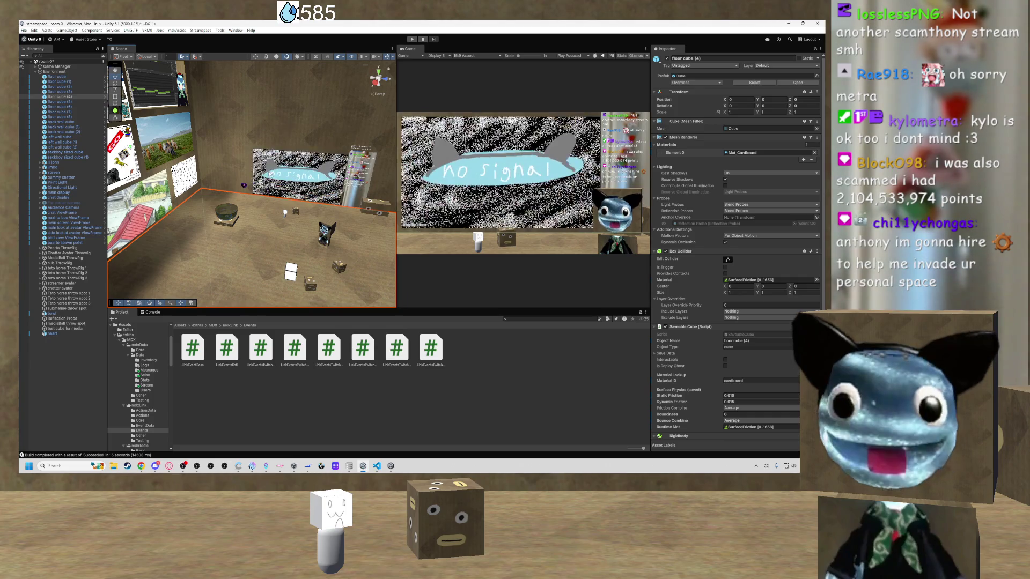
mouse_move(281, 213)
left_mouse_down()
mouse_move(315, 151)
mouse_move(207, 170)
mouse_move(390, 197)
mouse_move(299, 167)
left_mouse_up()
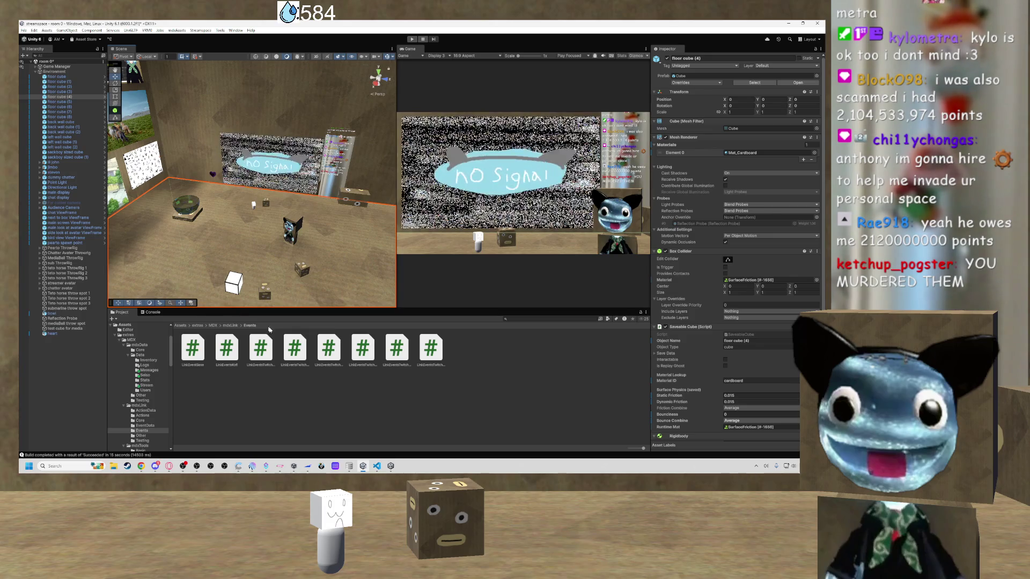
left_click(156, 466)
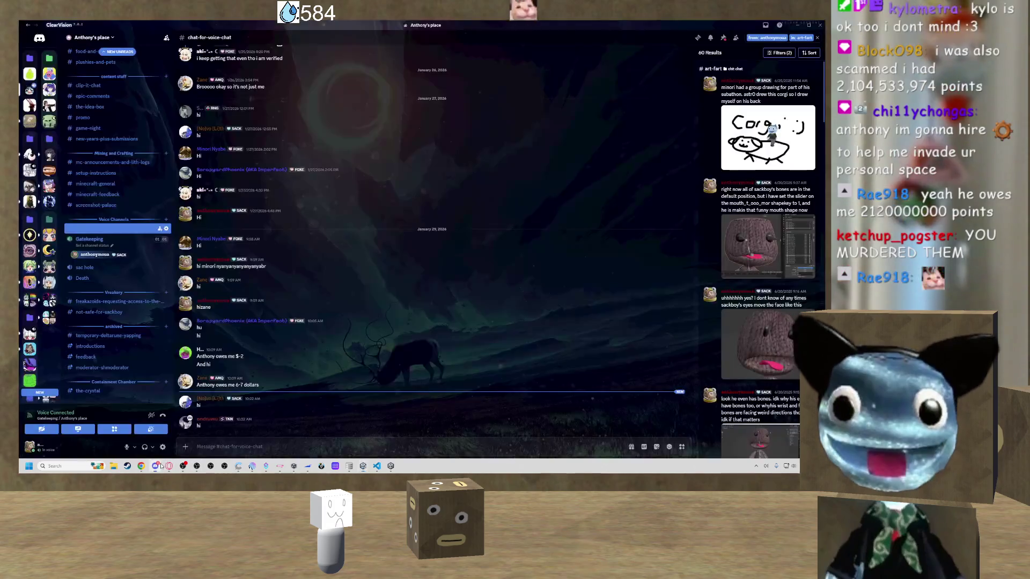
Toggle between Unity and Discord and scroll up the Discord channel list.
left_click(156, 466)
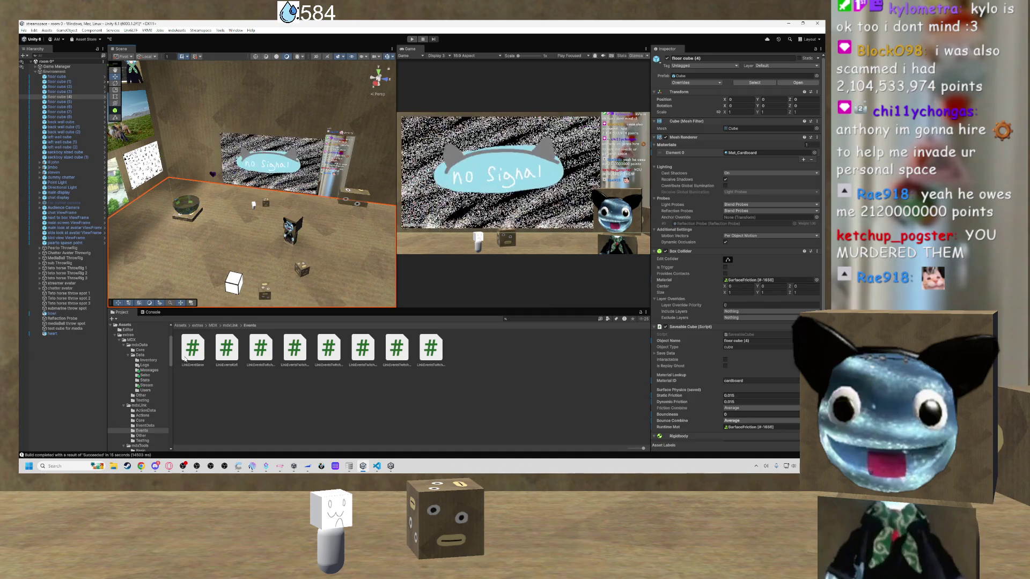
key("alt+Tab")
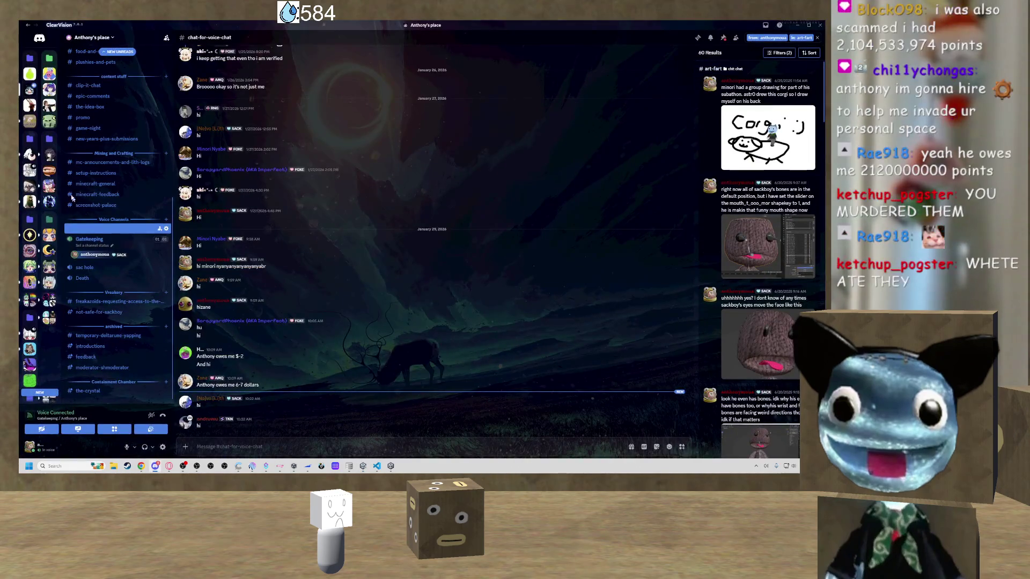
scroll(89, 201, "up", 5)
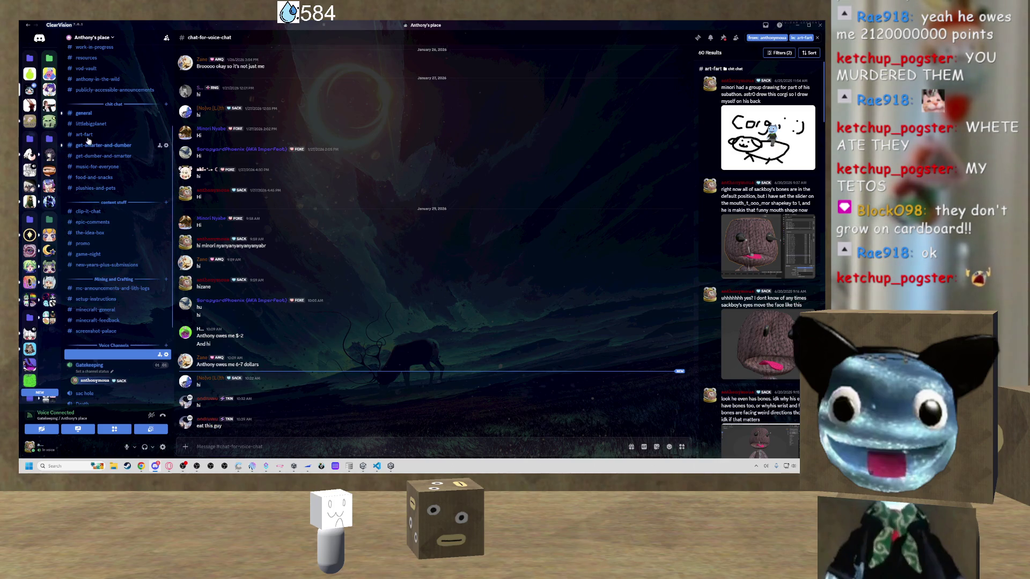
scroll(94, 157, "up", 5)
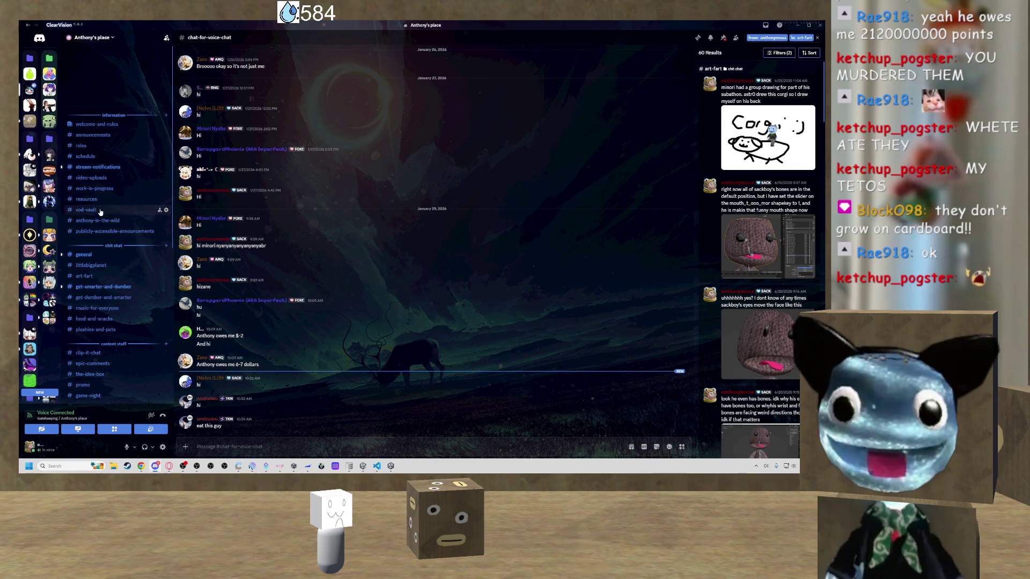
Open the anthony-in-the-wild clips channel and follow a posted Twitch clip link.
left_click(155, 206)
left_click(140, 220)
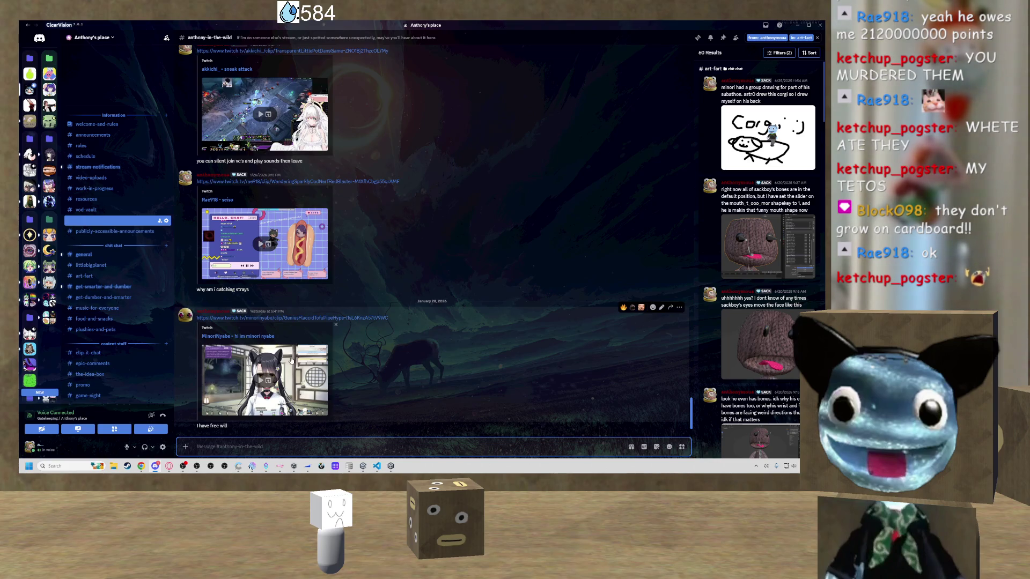
scroll(170, 321, "down", 5)
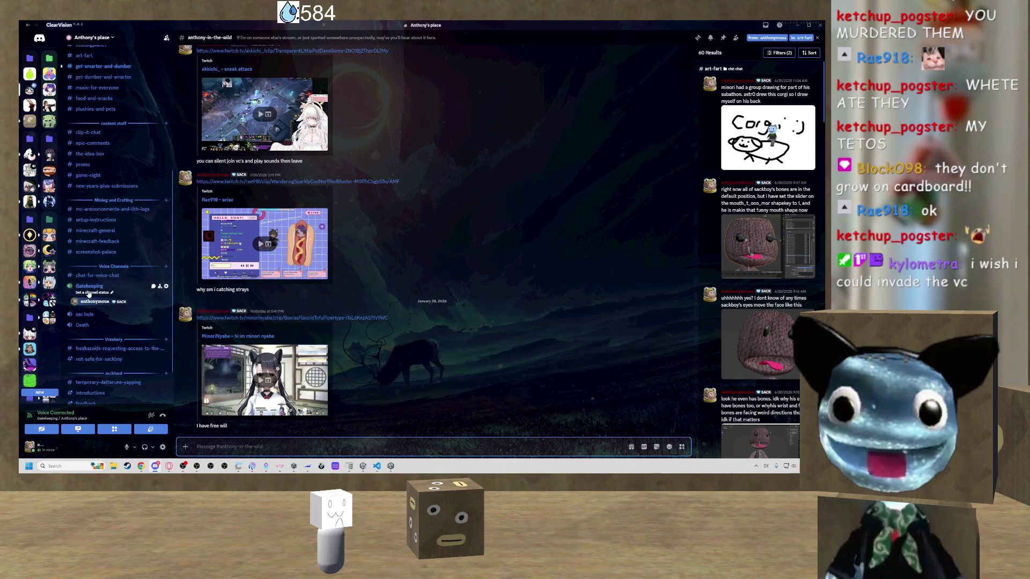
right_click(90, 289)
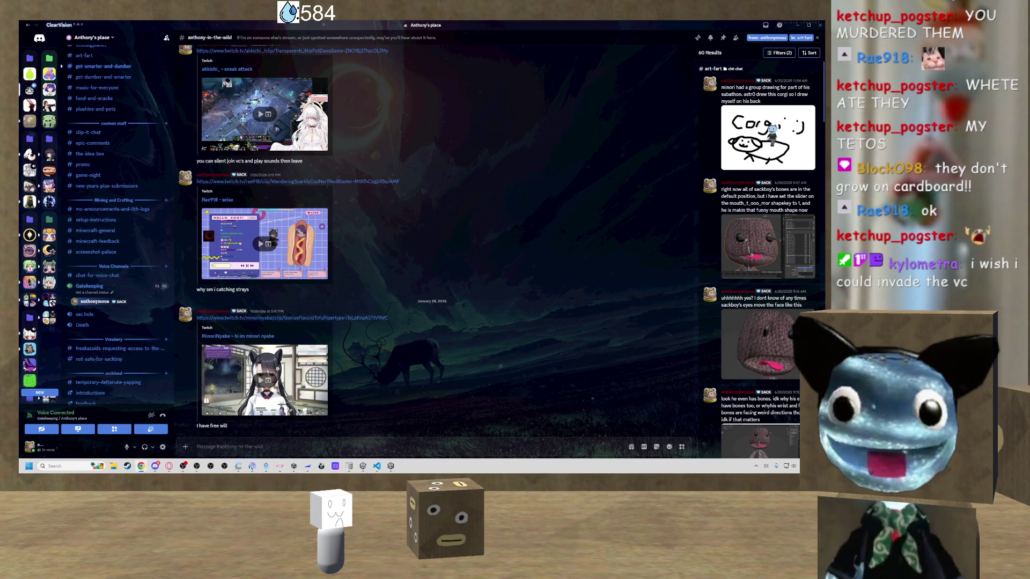
left_click(300, 318)
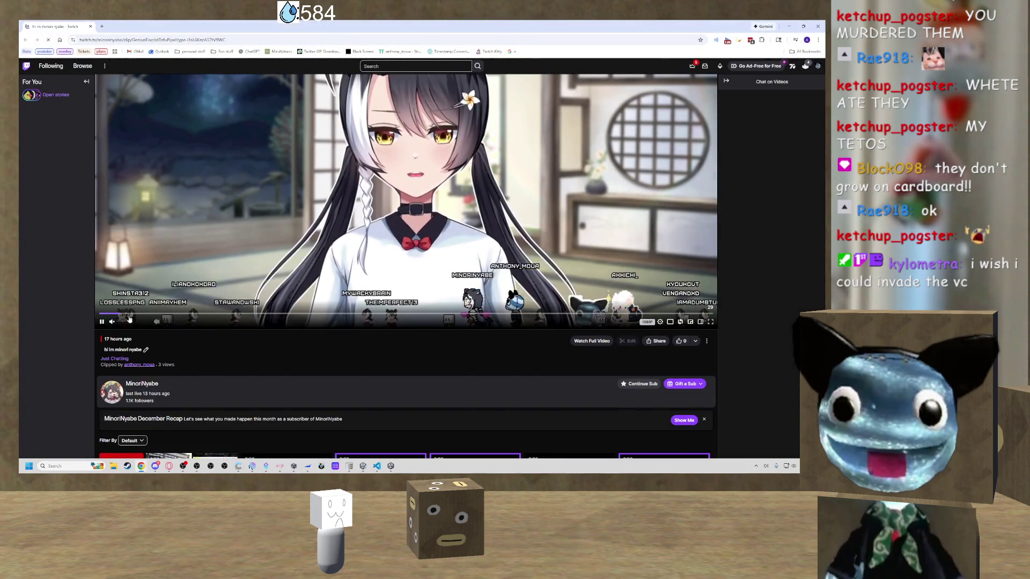
Play, scrub to a different moment, and pause the shared Twitch clip.
left_click(110, 318)
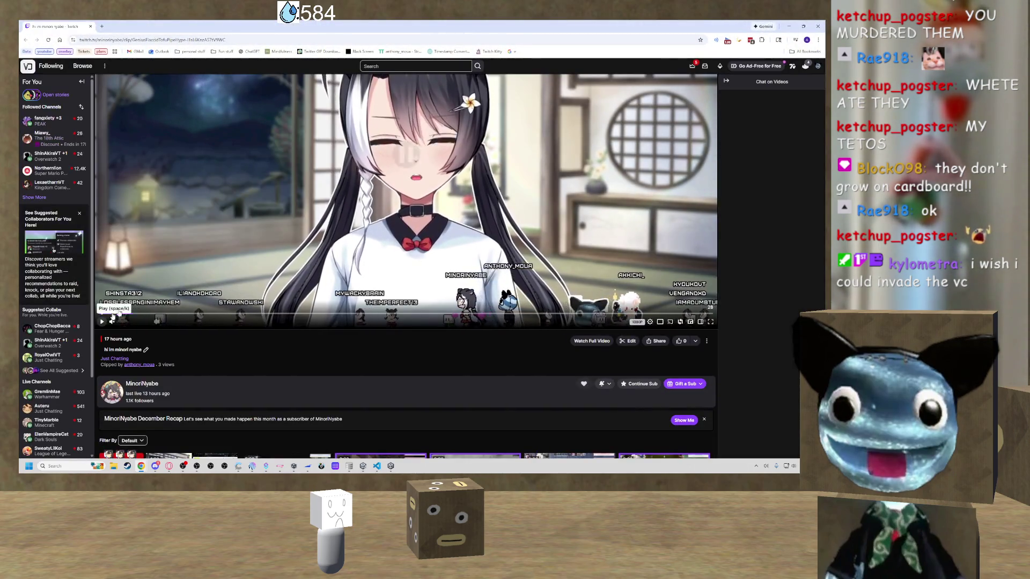
left_click(352, 279)
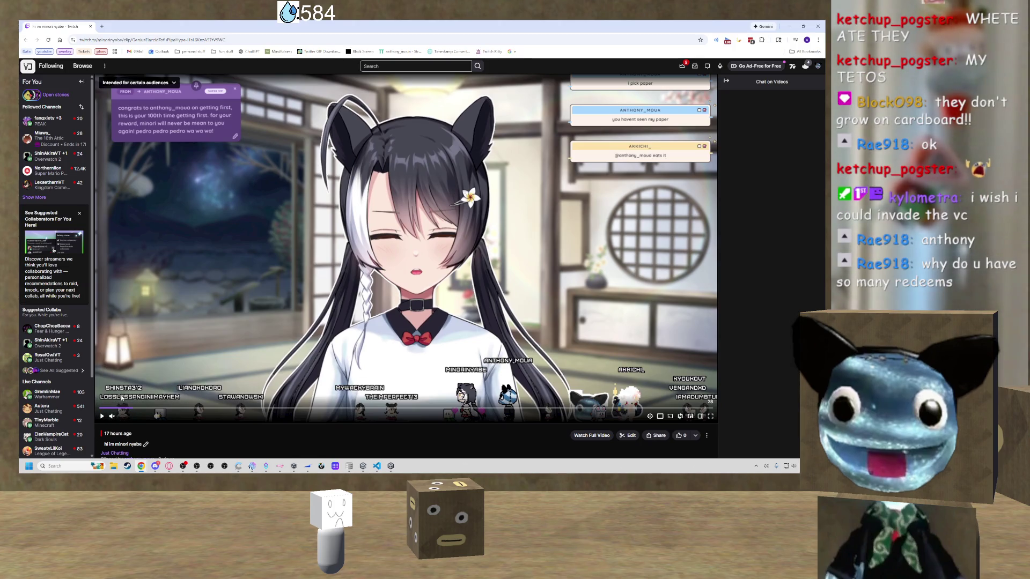
left_click_drag(117, 409, 94, 415)
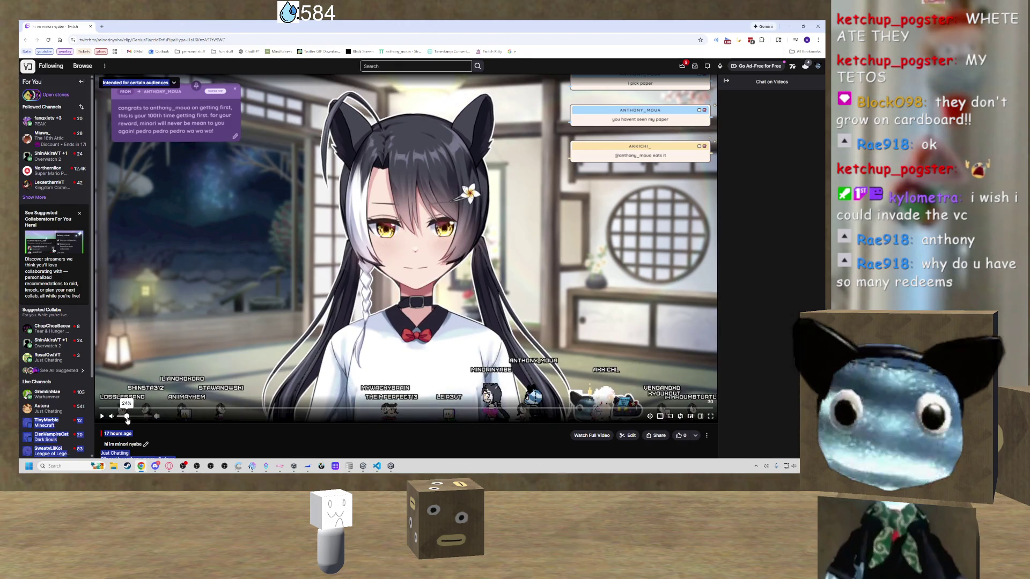
left_click(102, 417)
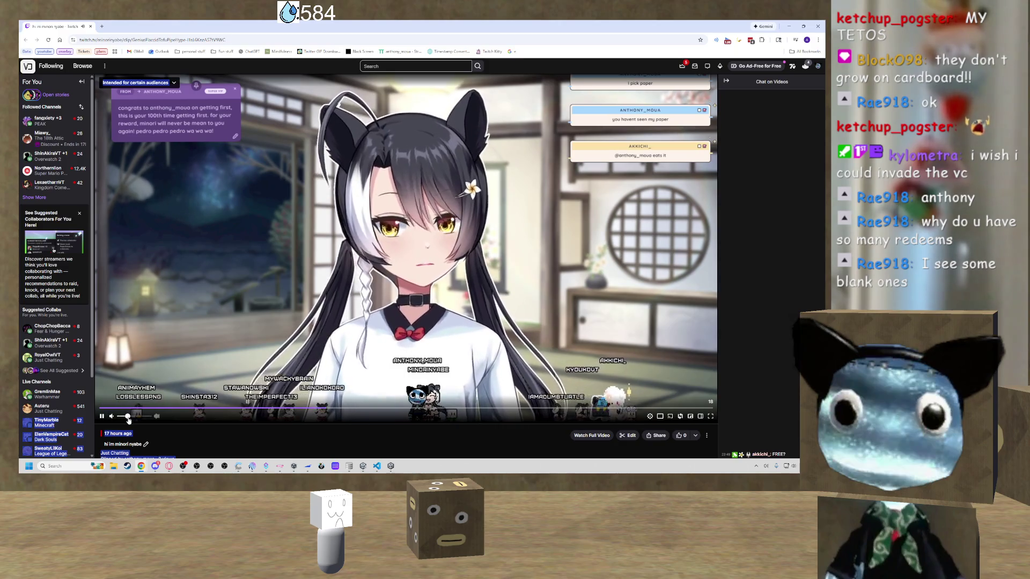
mouse_move(130, 422)
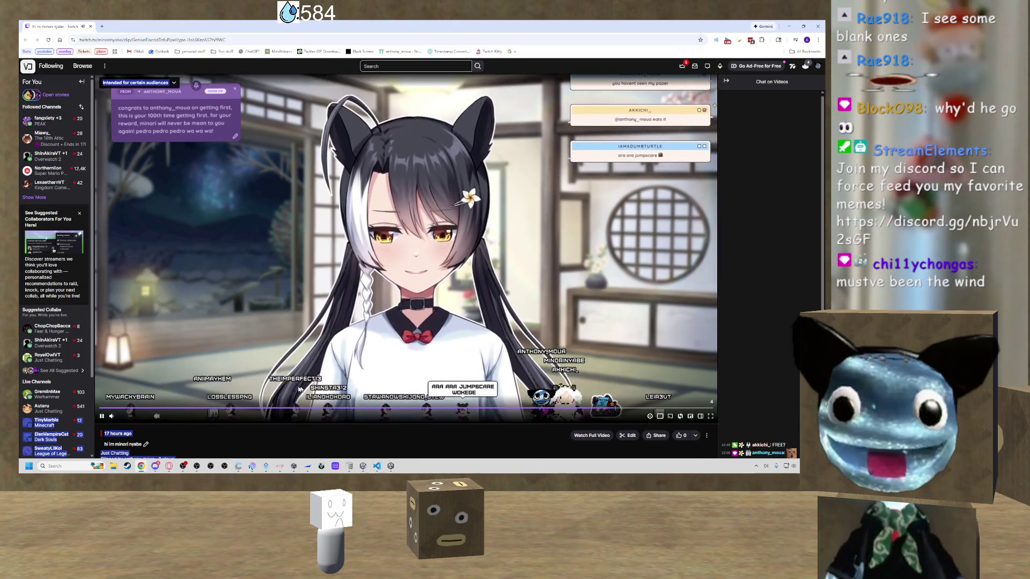
left_click(102, 416)
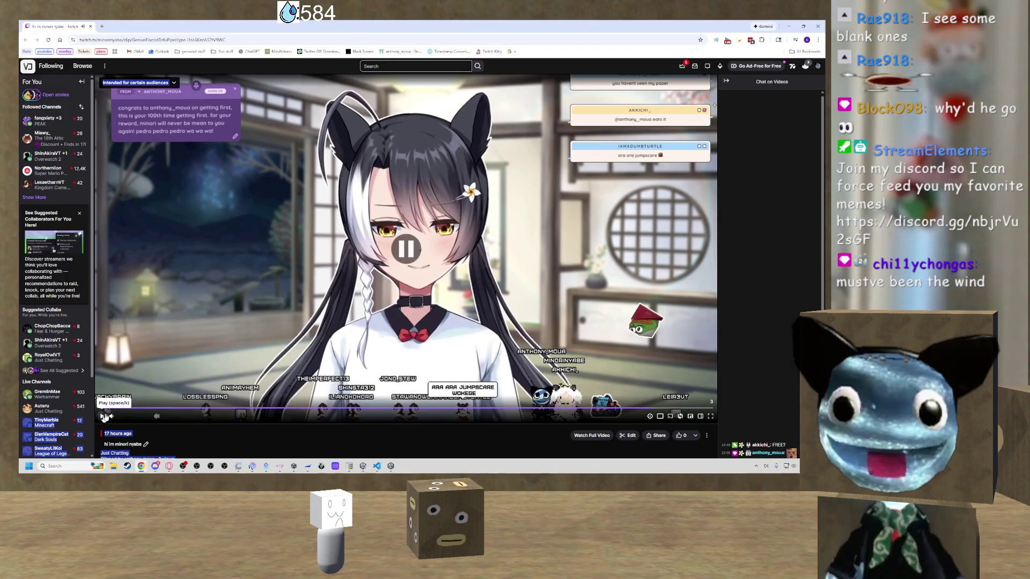
Close Chrome, minimize Discord, and bring up the Twitch stream page with Power-ups & Rewards.
left_click(816, 27)
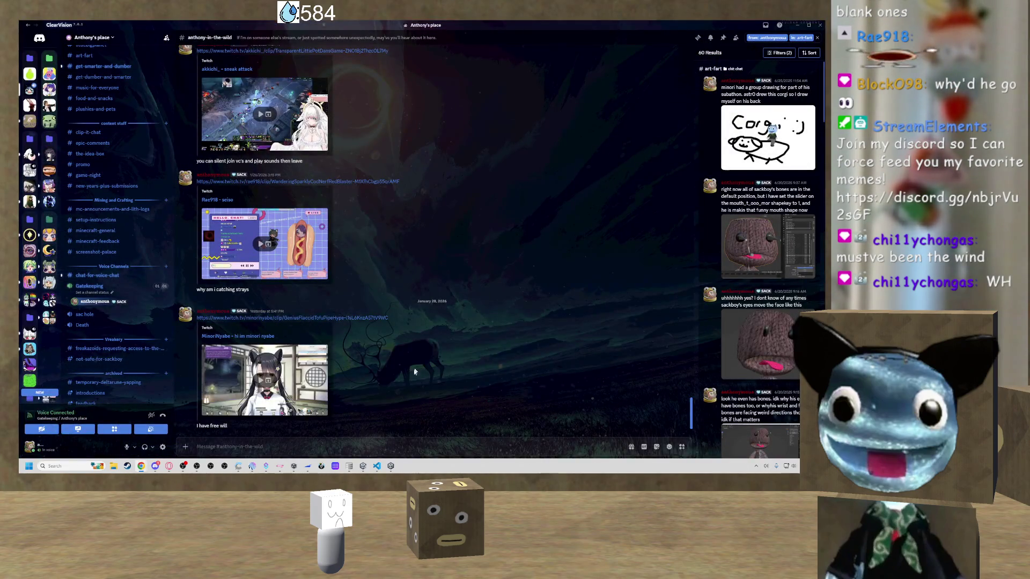
left_click(798, 25)
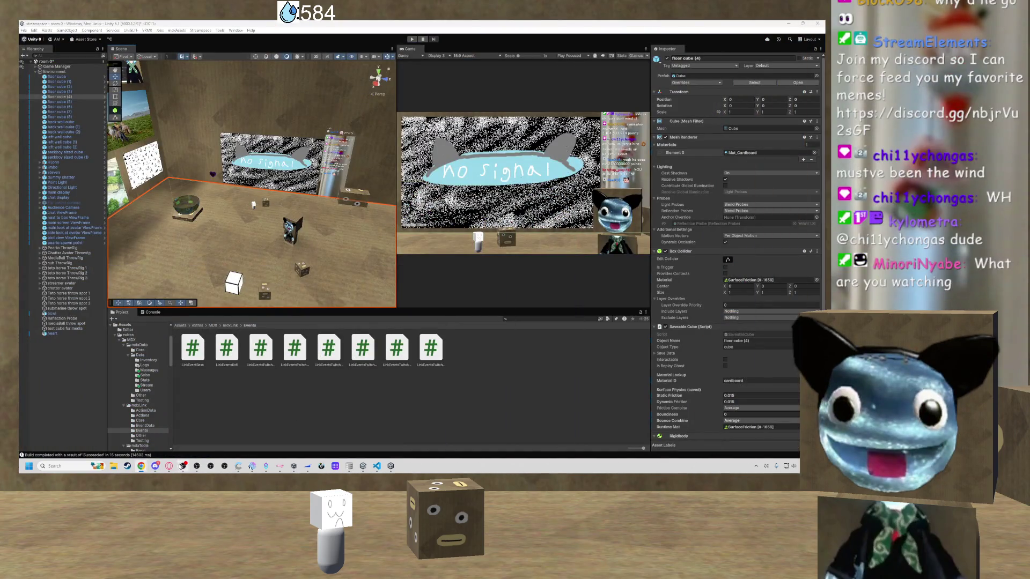
mouse_move(168, 466)
left_click(124, 429)
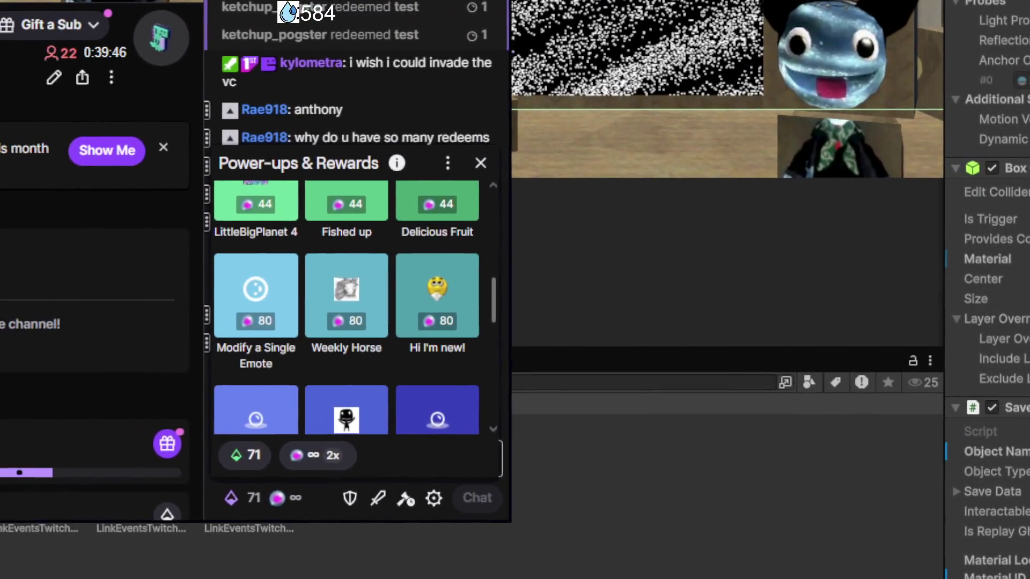
Browse the Power-ups & Rewards list, then close the rewards panel to reveal the chat.
scroll(292, 294, "up", 10)
scroll(301, 281, "down", 3)
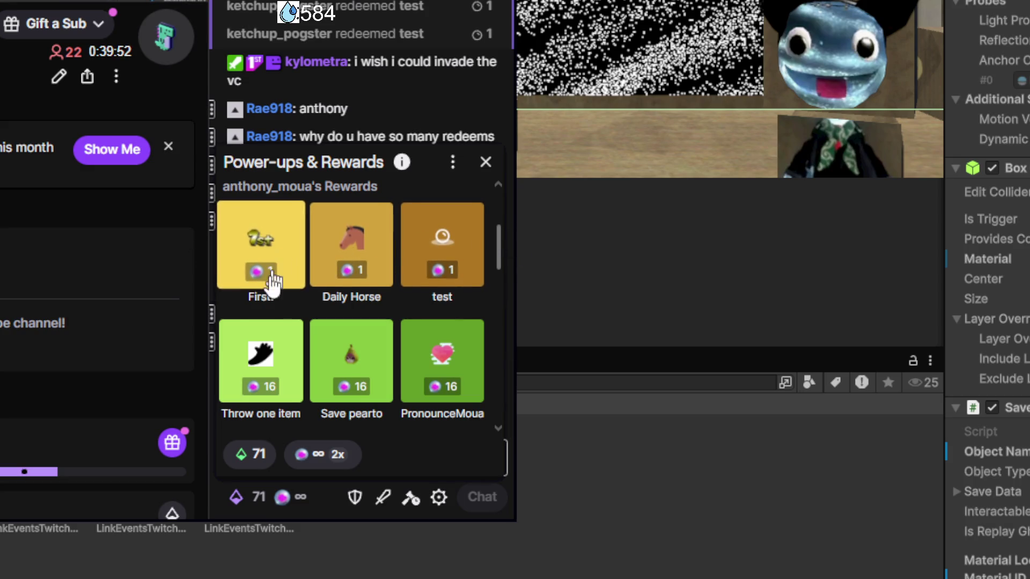
scroll(273, 282, "down", 4)
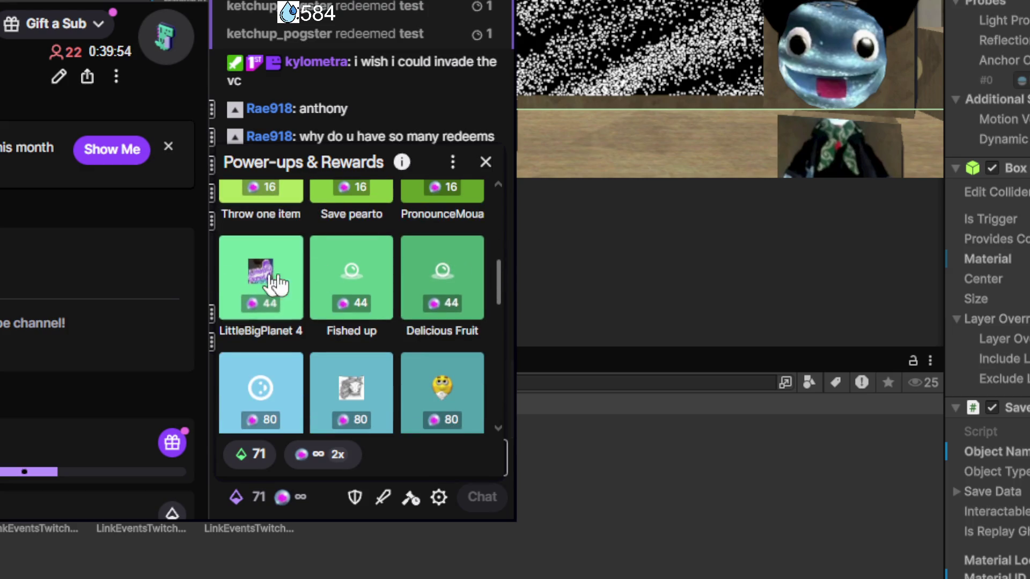
scroll(395, 281, "down", 4)
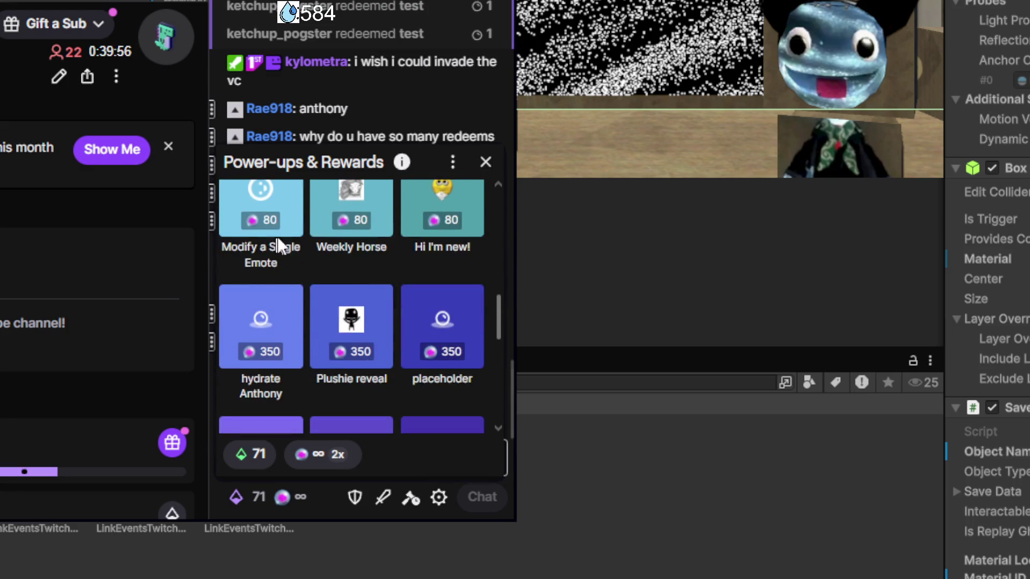
scroll(391, 223, "down", 2)
scroll(363, 281, "up", 2)
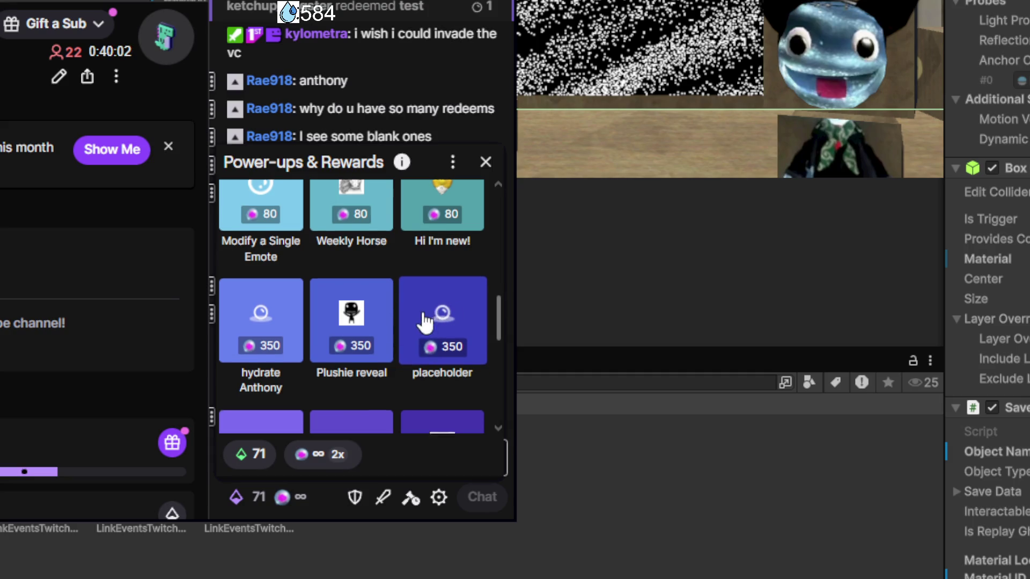
scroll(408, 300, "down", 5)
scroll(348, 297, "down", 2)
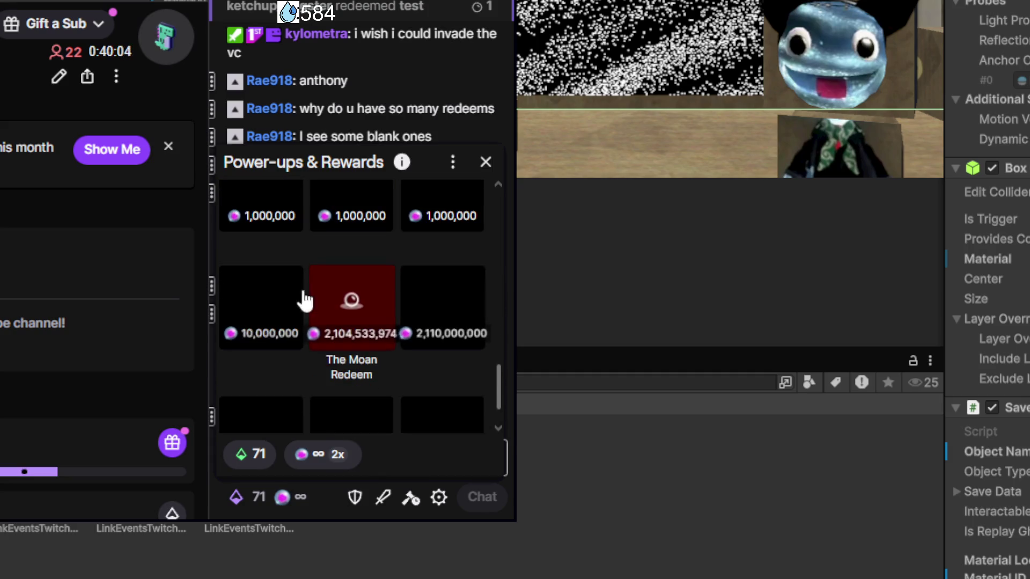
scroll(343, 338, "down", 2)
scroll(330, 300, "up", 4)
scroll(341, 279, "down", 5)
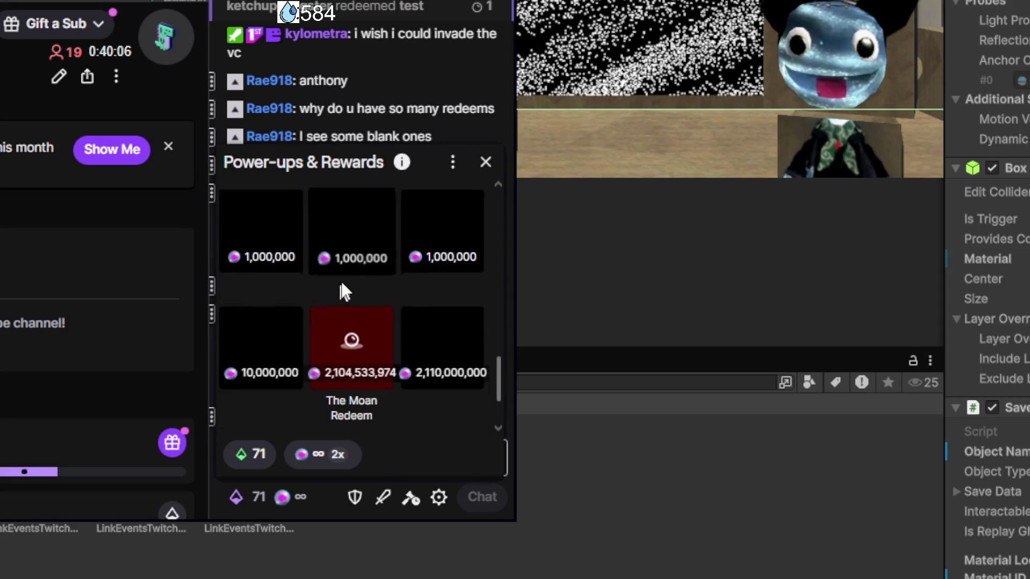
scroll(367, 322, "up", 1)
scroll(364, 268, "up", 1)
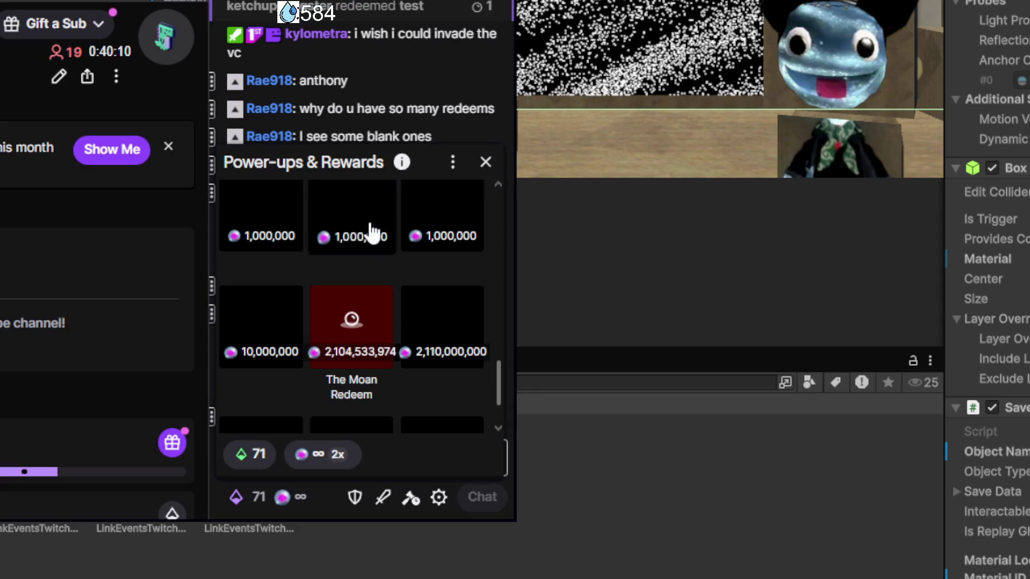
scroll(305, 225, "down", 2)
scroll(409, 232, "up", 3)
scroll(338, 322, "down", 2)
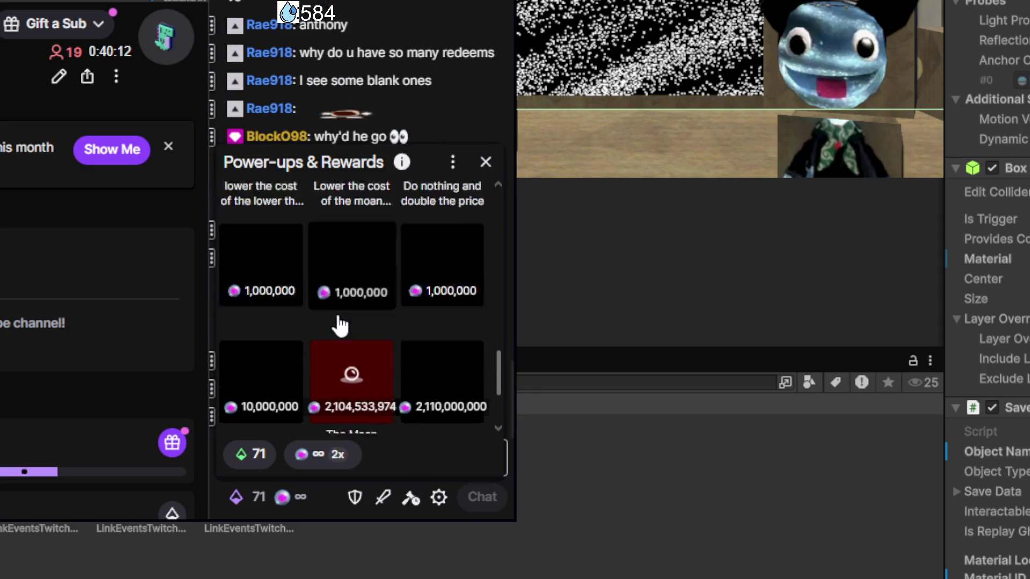
scroll(407, 279, "down", 2)
scroll(450, 236, "up", 10)
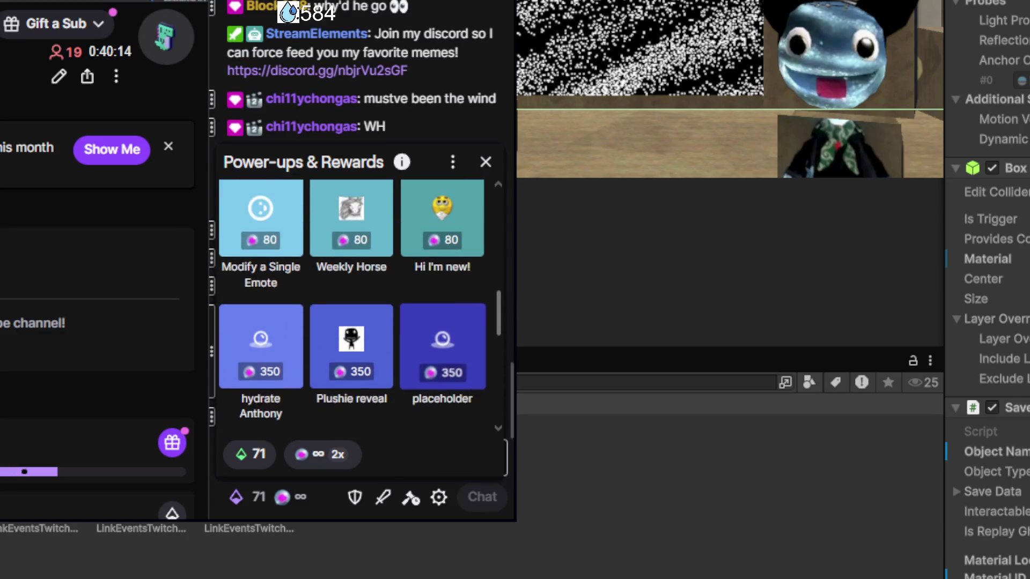
left_click(486, 164)
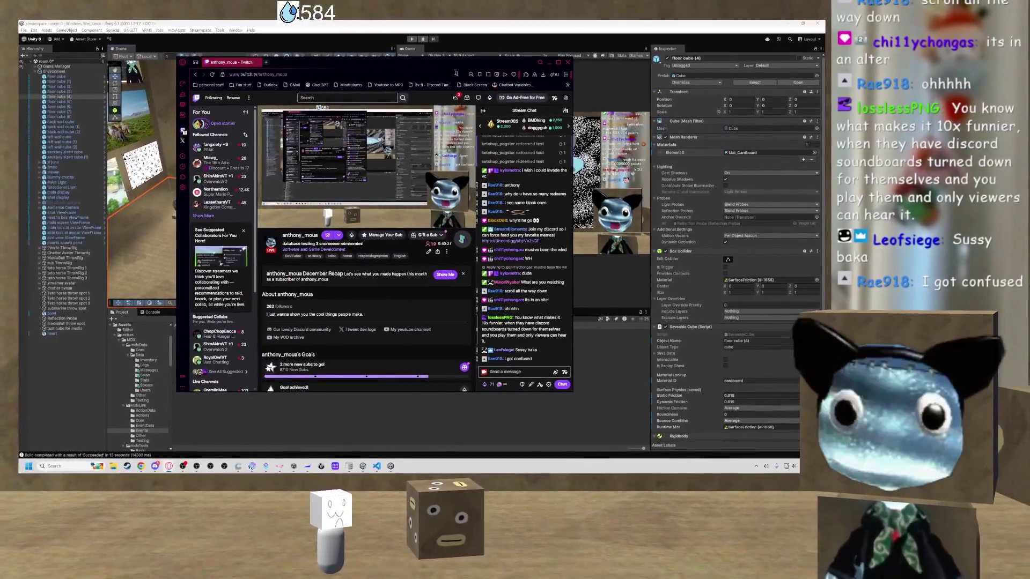
Minimize the Twitch stream window and bring Discord to the front.
mouse_move(401, 172)
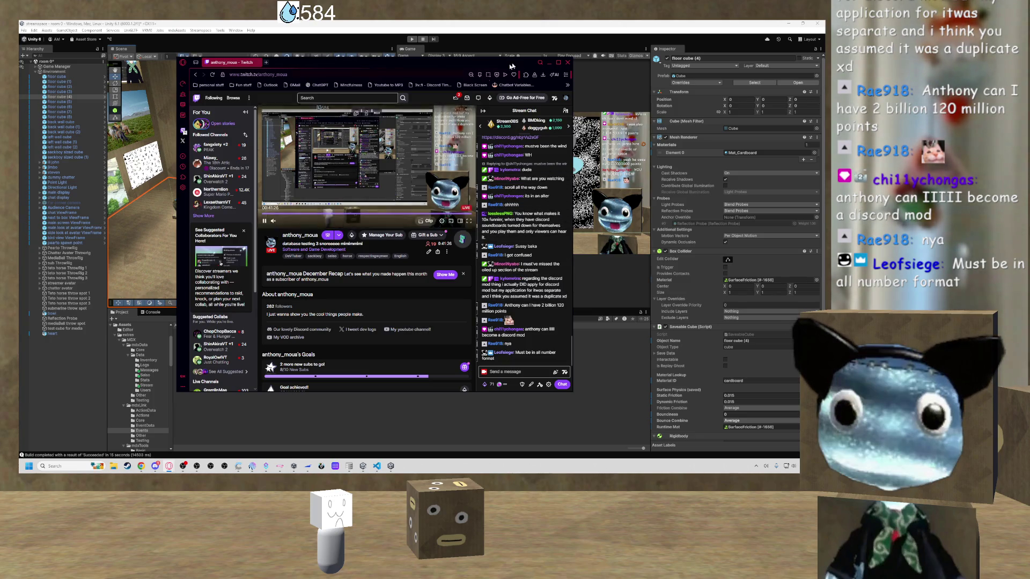
left_click(549, 63)
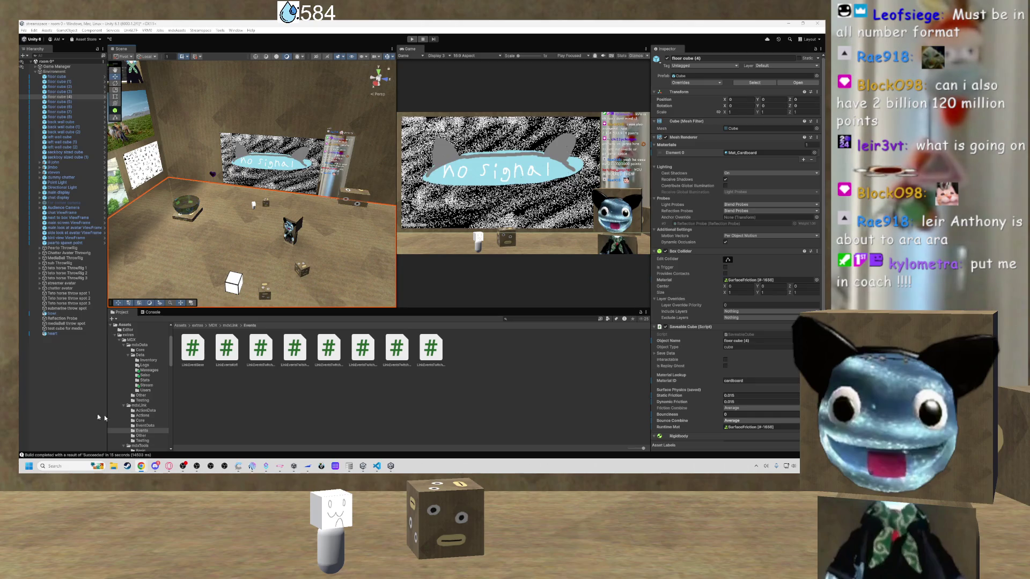
left_click(155, 466)
scroll(107, 300, "down", 1)
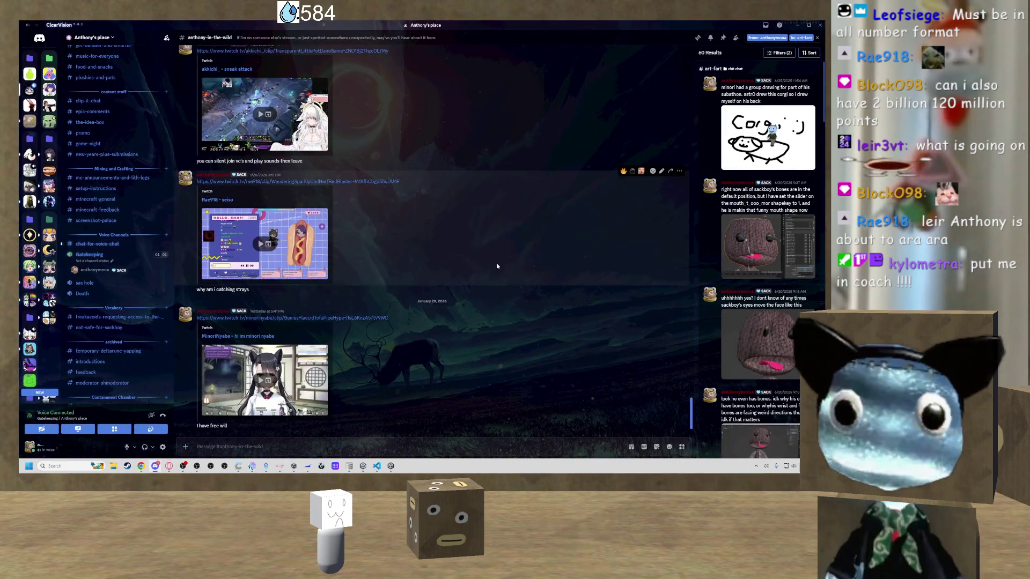
Close the search results and view a member's profile card from the member list.
left_click(817, 38)
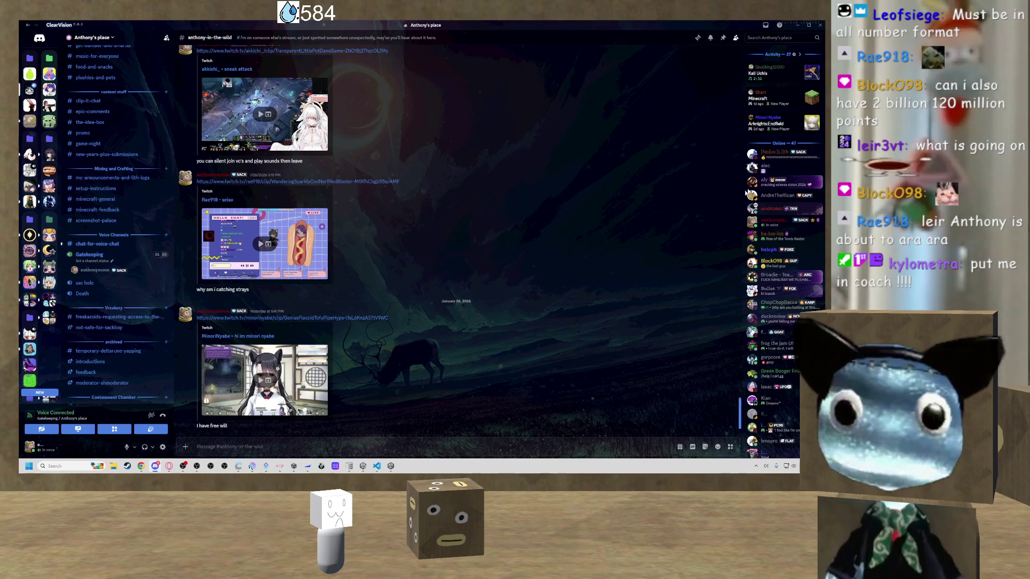
scroll(782, 346, "down", 8)
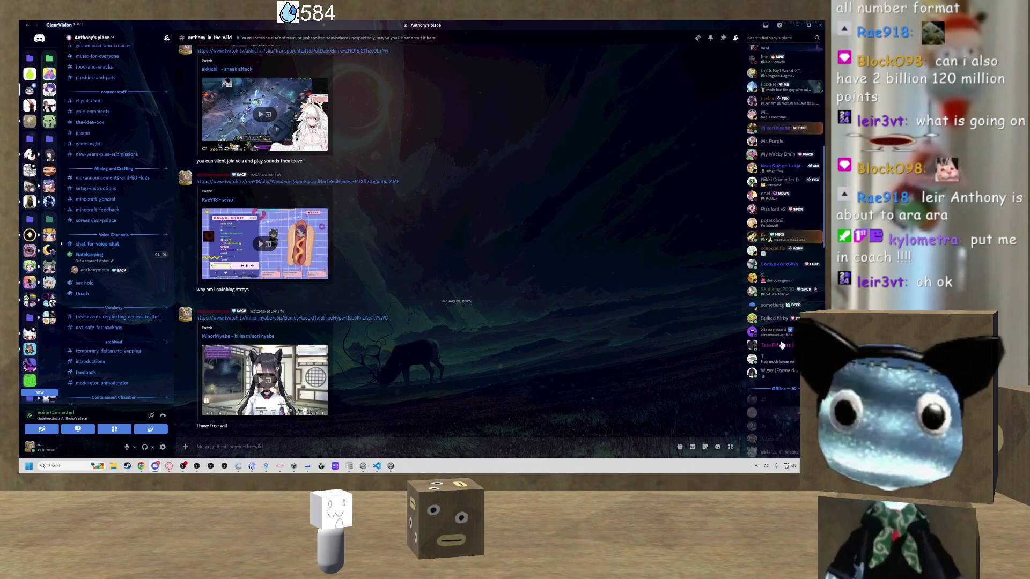
scroll(765, 322, "up", 3)
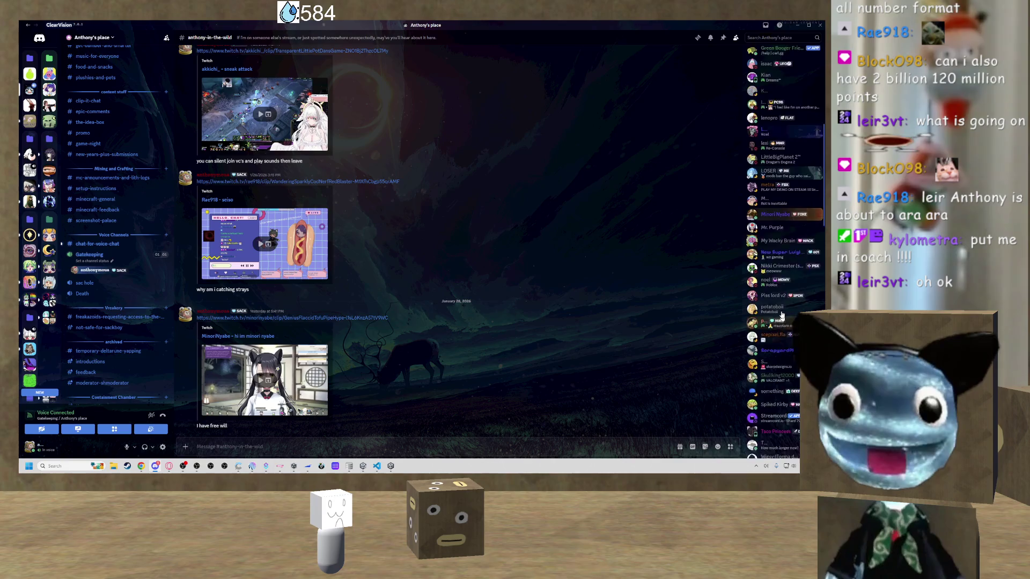
right_click(763, 224)
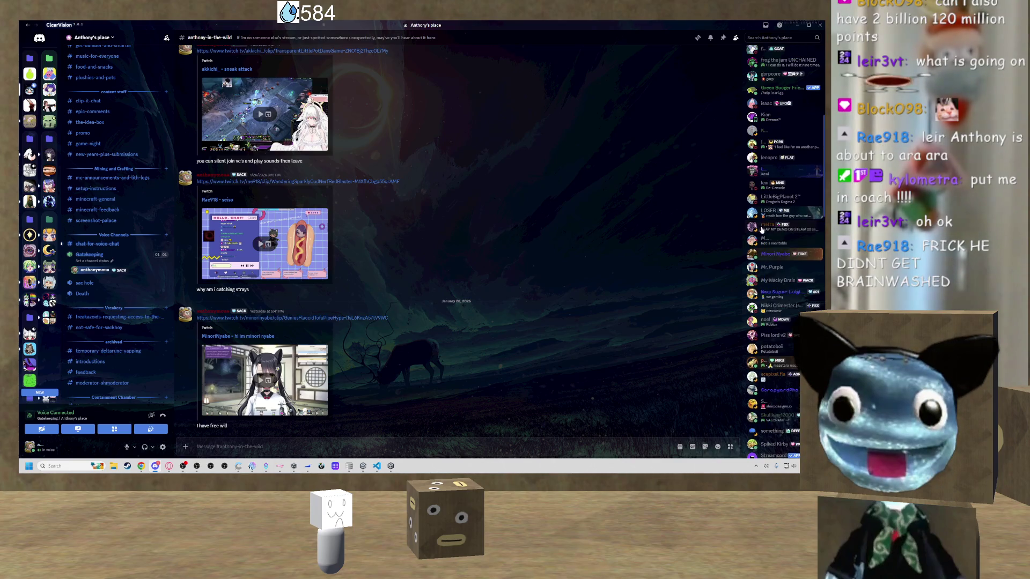
left_click(772, 226)
left_click(772, 225)
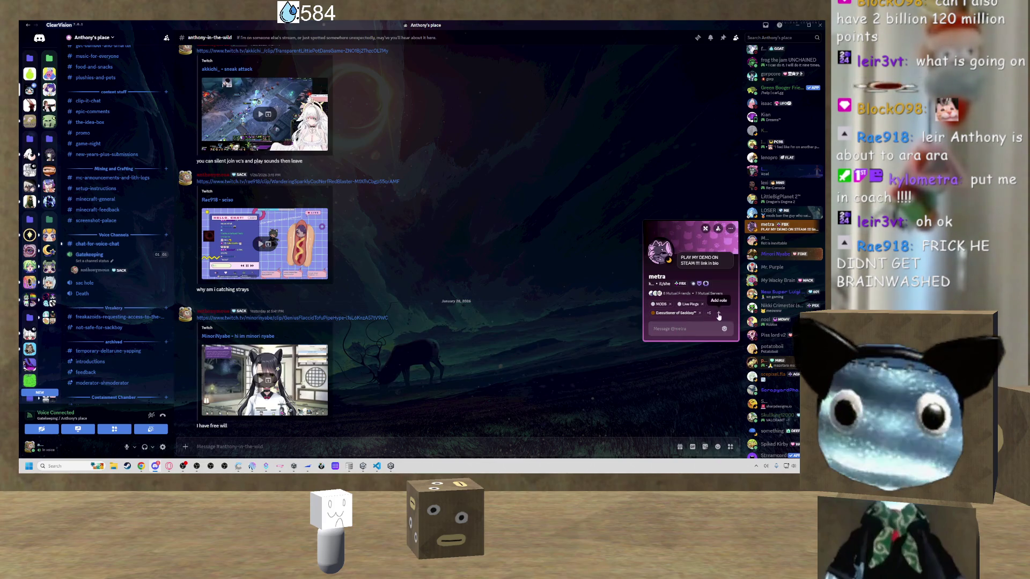
left_click(450, 353)
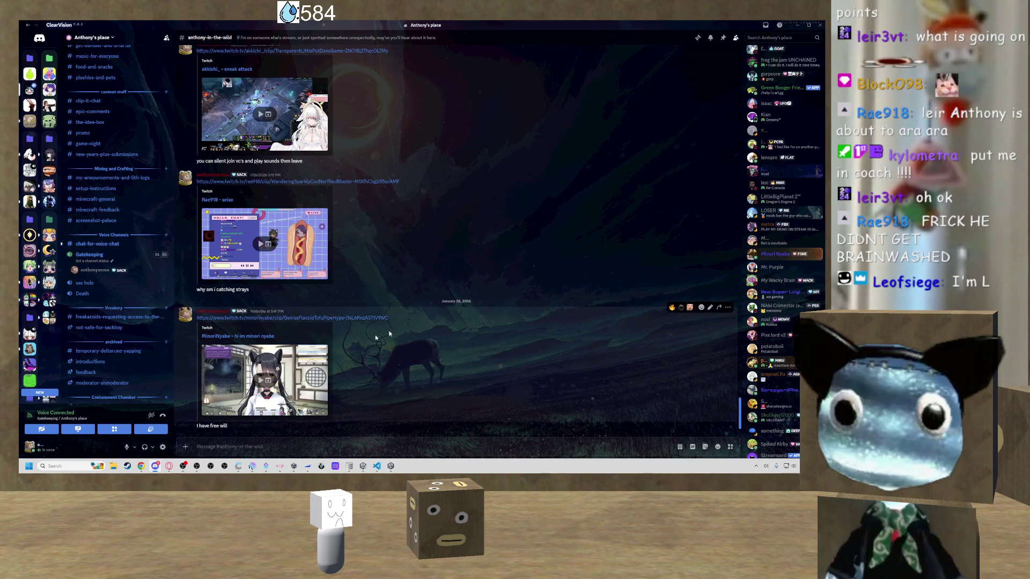
Raise the soundboard volume from 40% to 44% and go to #chat-for-voice-chat.
left_click(159, 432)
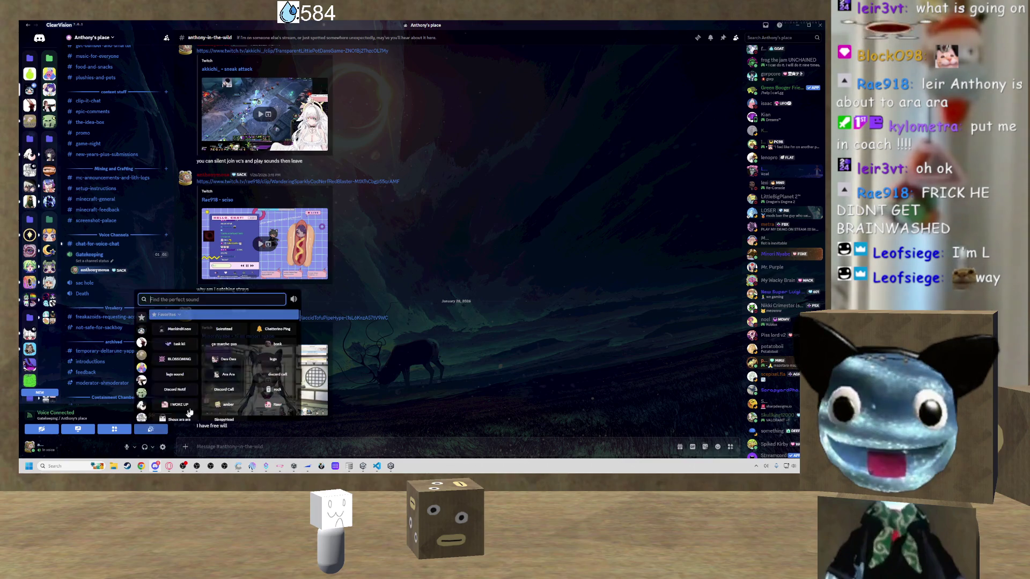
mouse_move(293, 299)
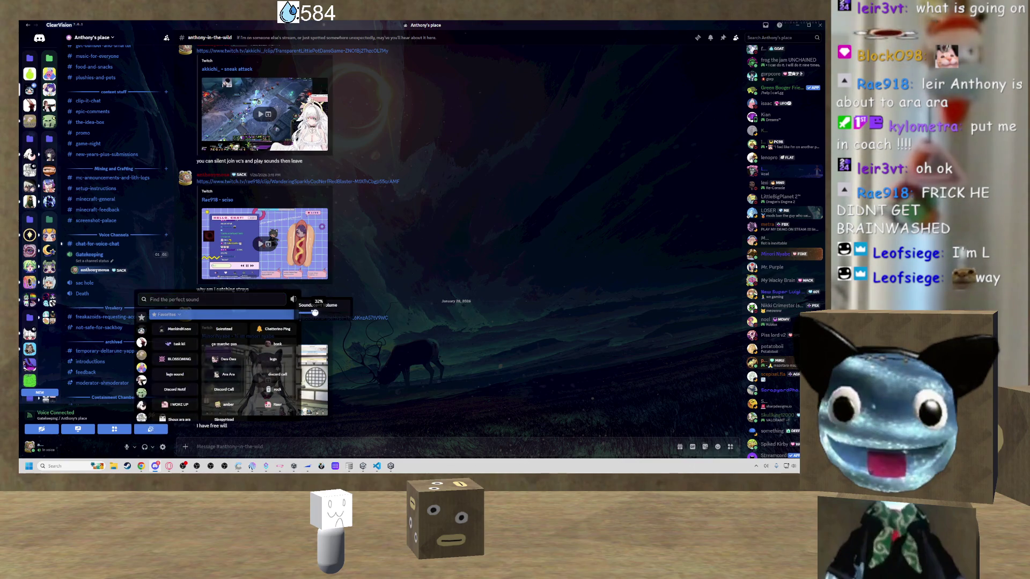
left_click_drag(319, 313, 321, 313)
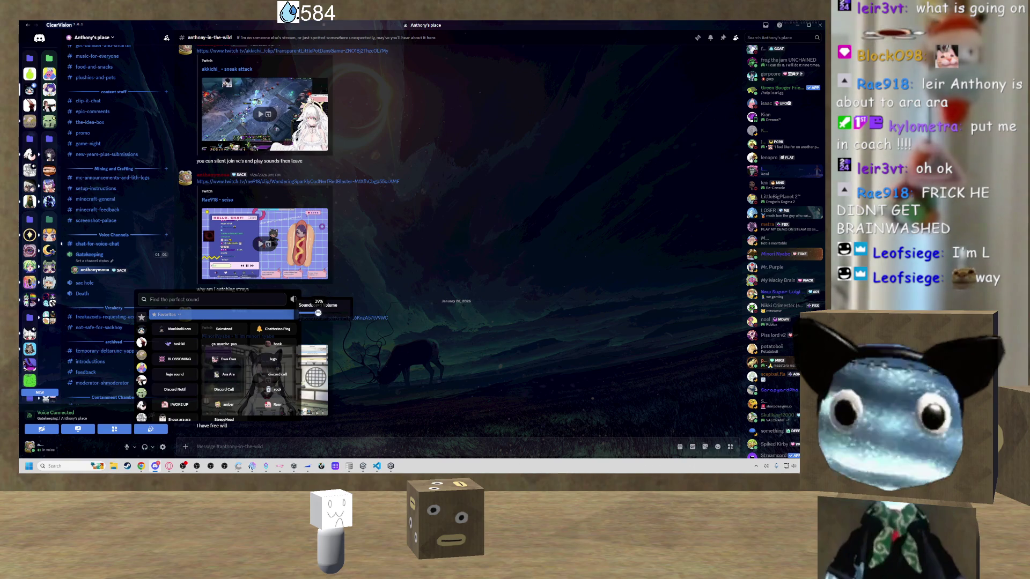
left_click(398, 281)
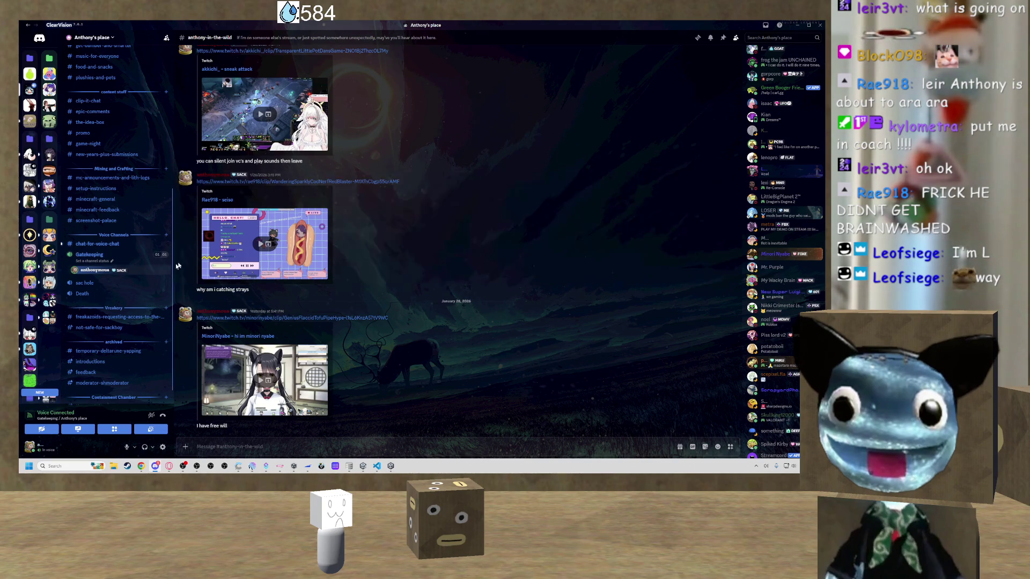
left_click(115, 244)
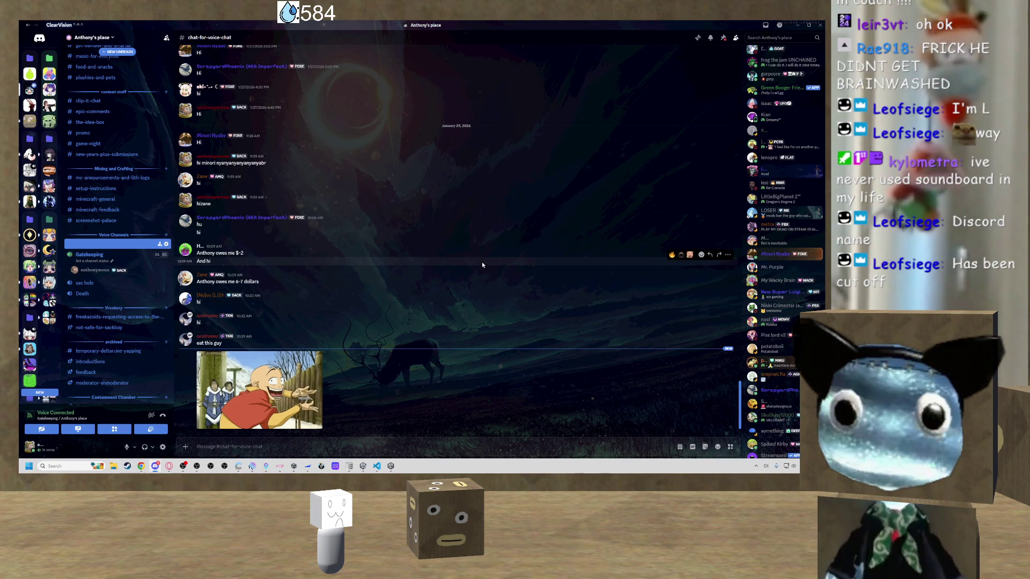
scroll(742, 185, "up", 1)
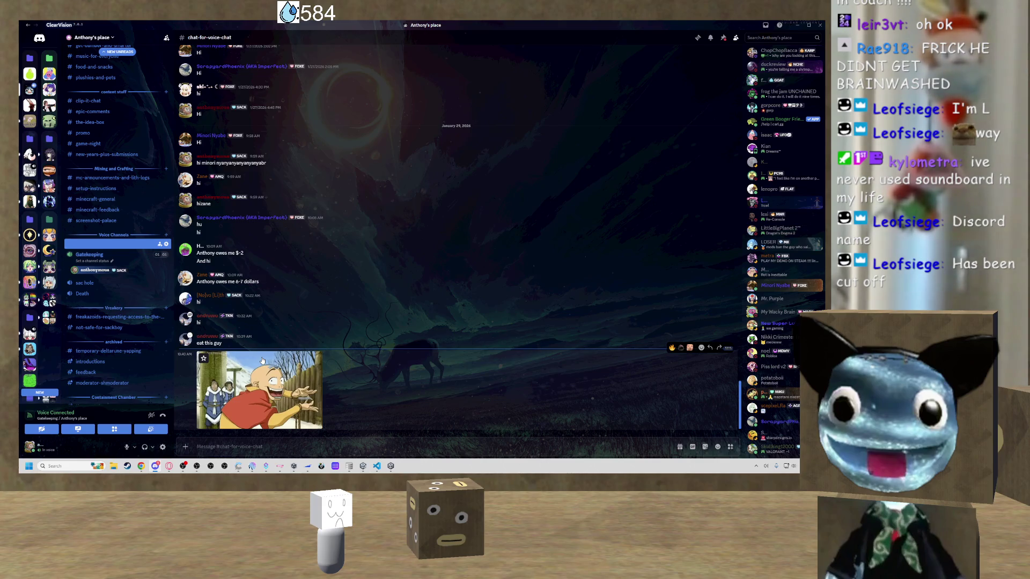
scroll(139, 270, "up", 3)
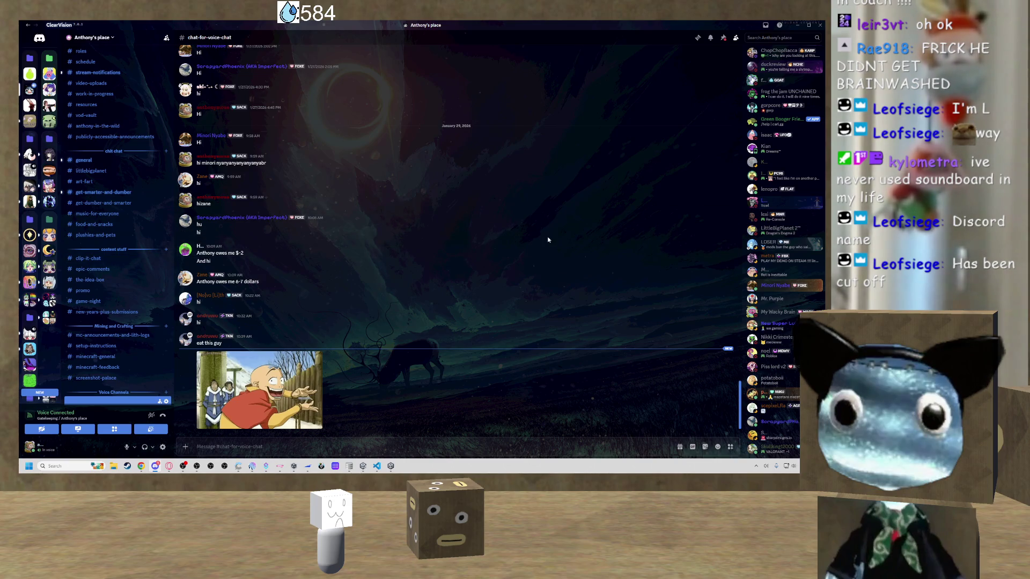
scroll(775, 202, "up", 5)
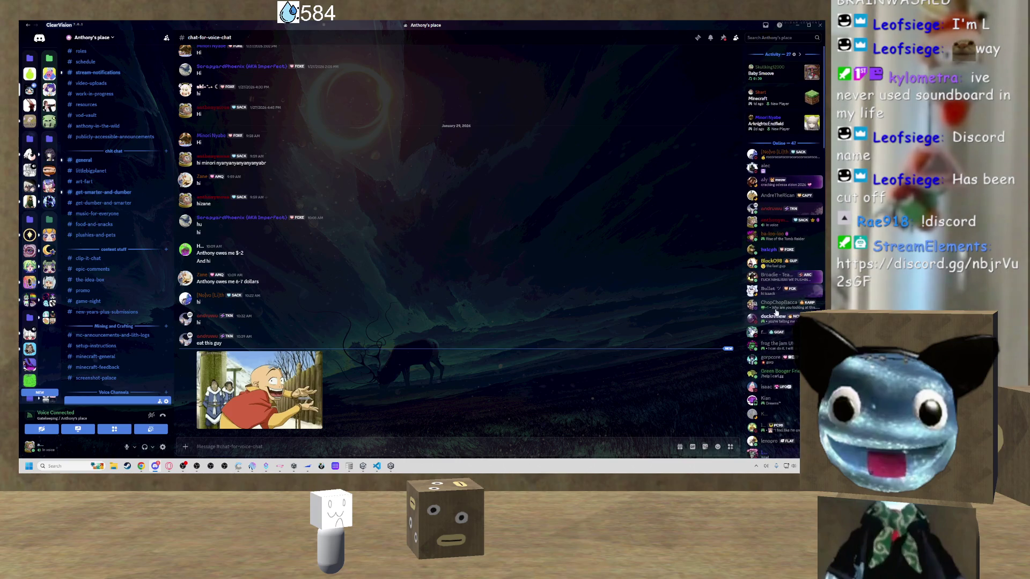
left_click(772, 308)
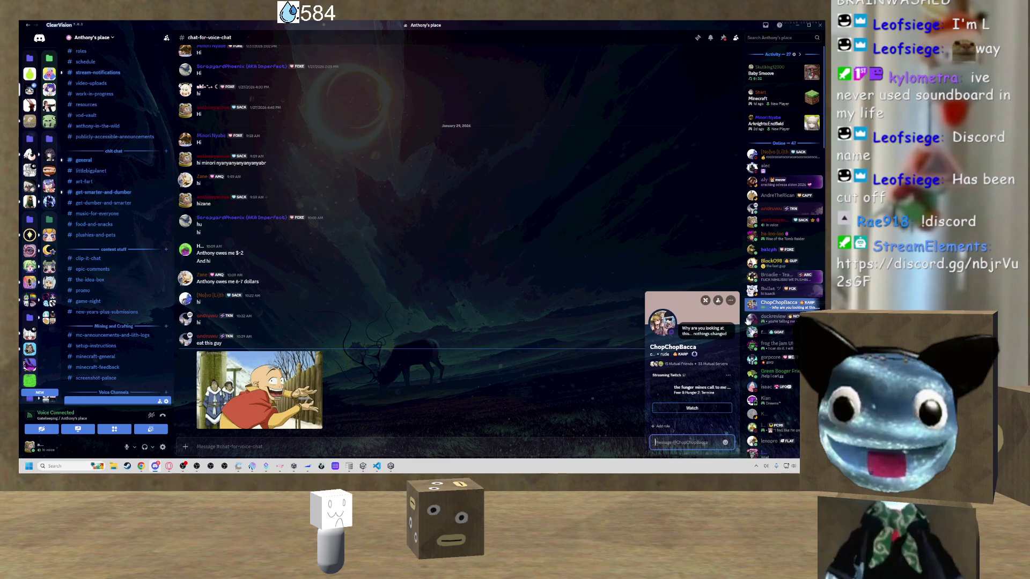
left_click(703, 243)
left_click(770, 228)
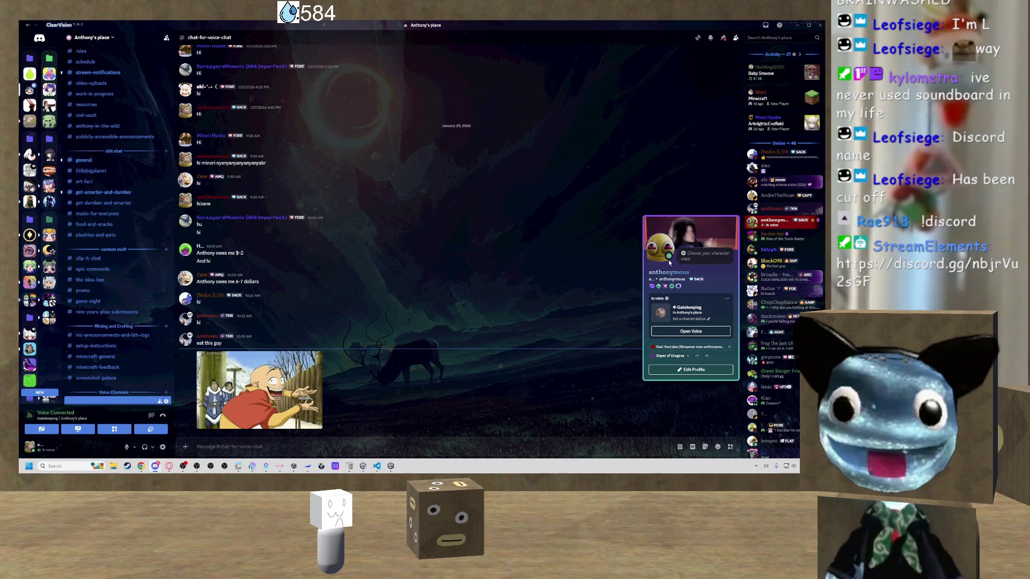
left_click(668, 172)
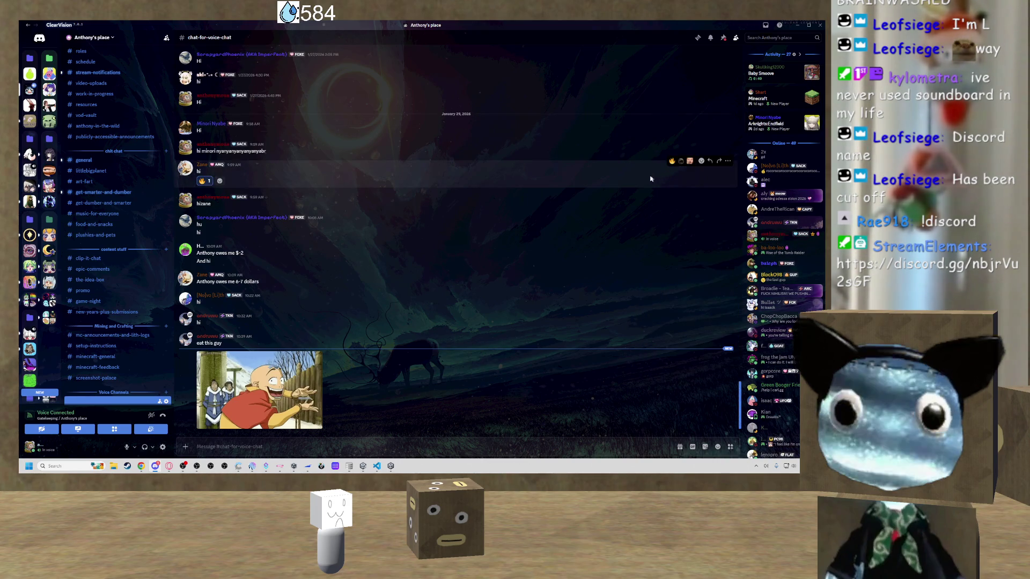
left_click(670, 160)
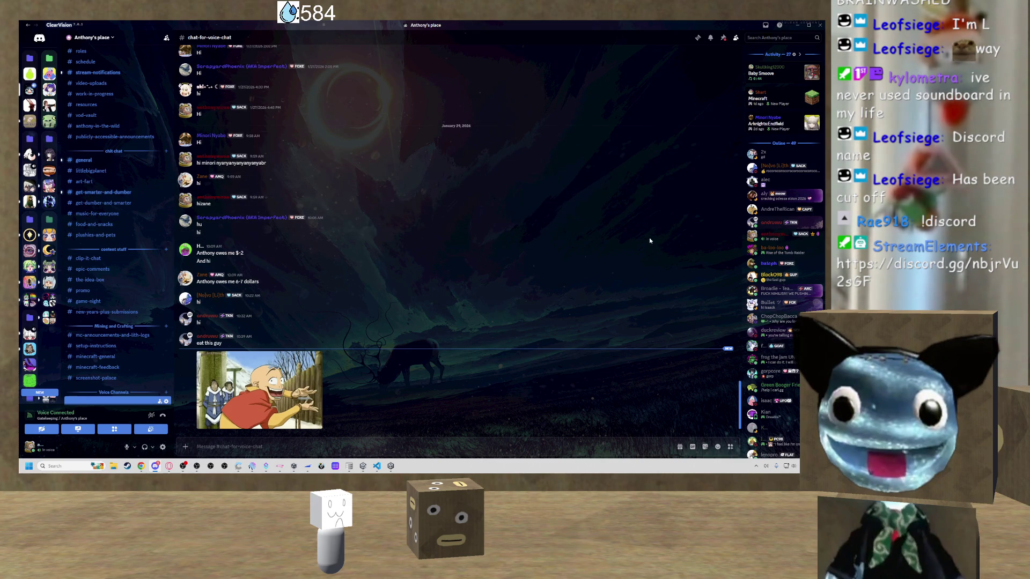
scroll(680, 220, "up", 1)
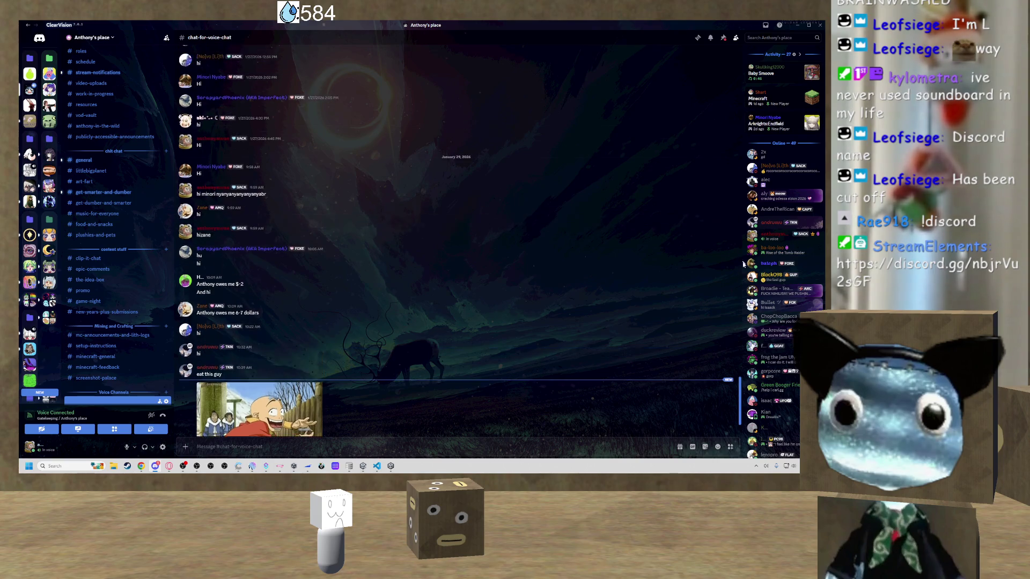
scroll(766, 268, "down", 2)
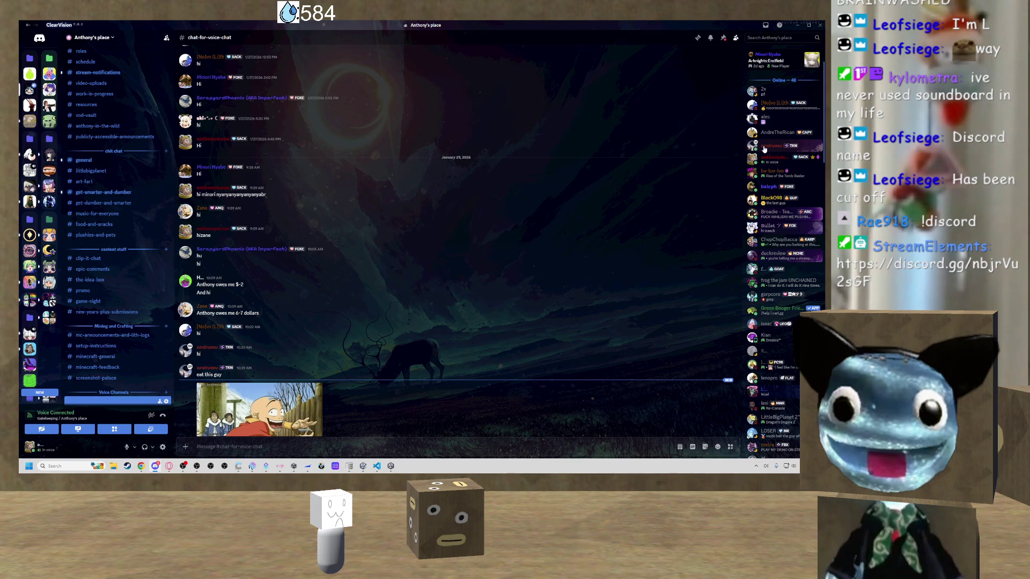
scroll(785, 171, "down", 3)
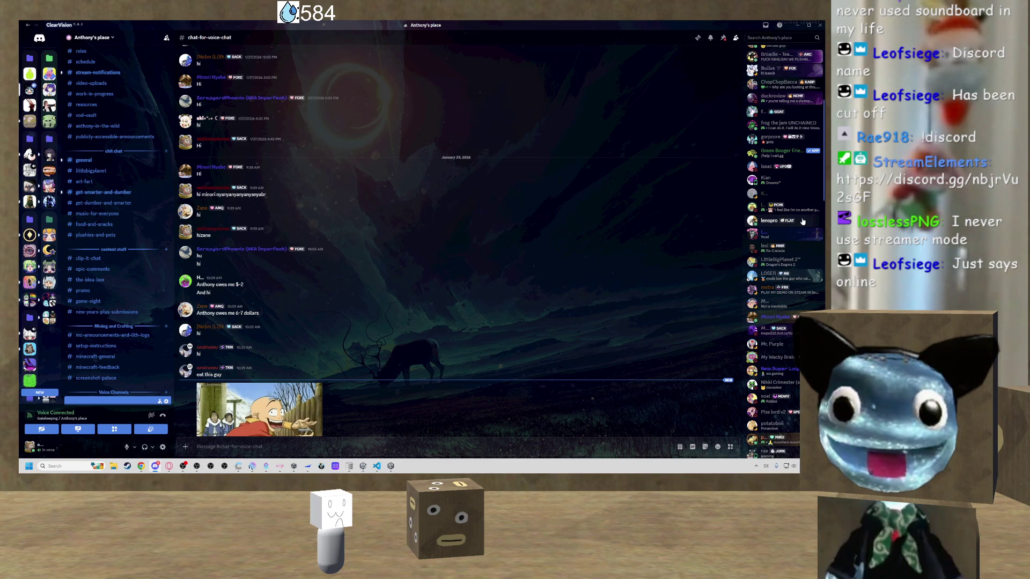
scroll(802, 221, "up", 4)
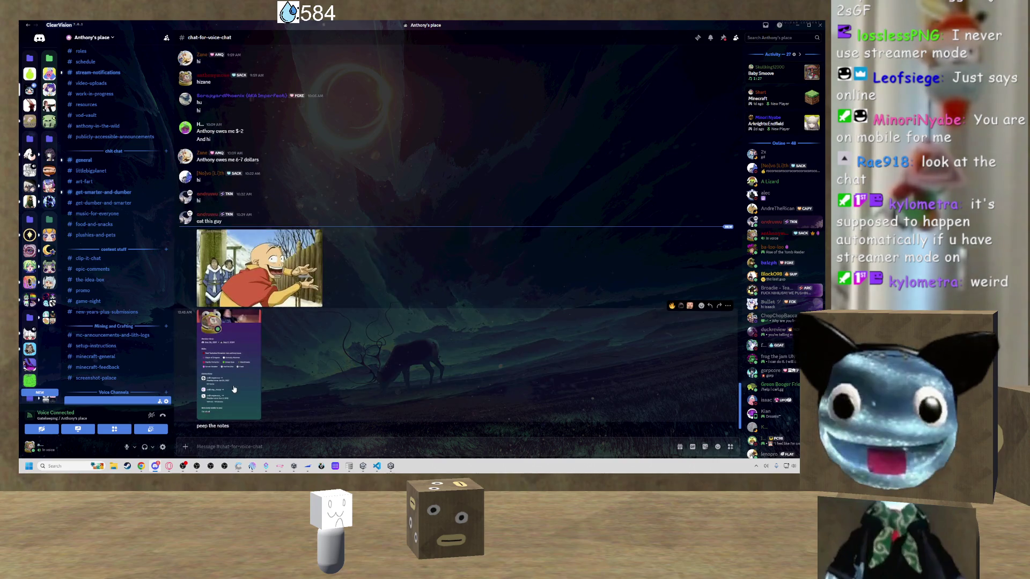
left_click(233, 389)
left_click(405, 331)
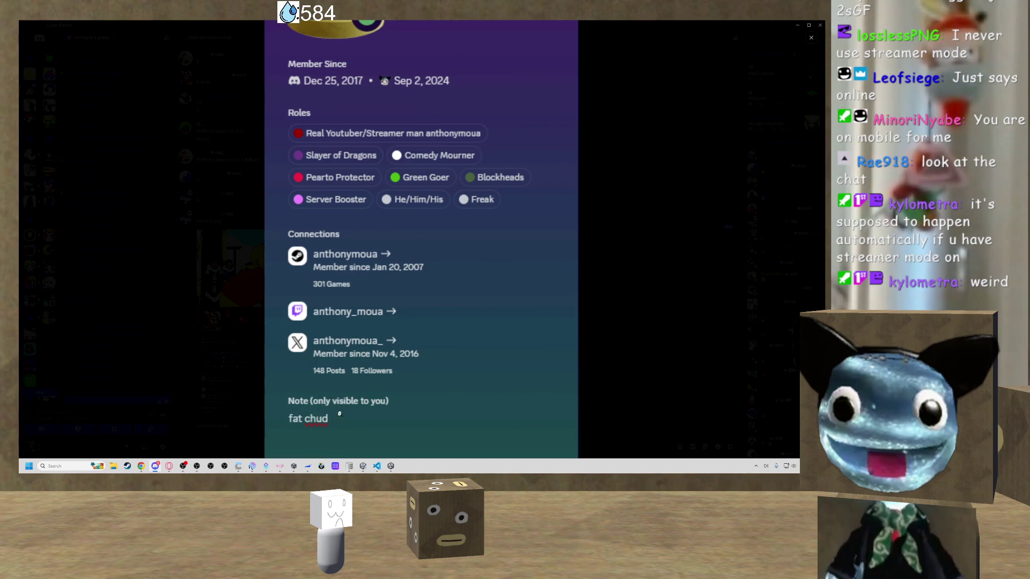
left_click(445, 411)
left_click(232, 400)
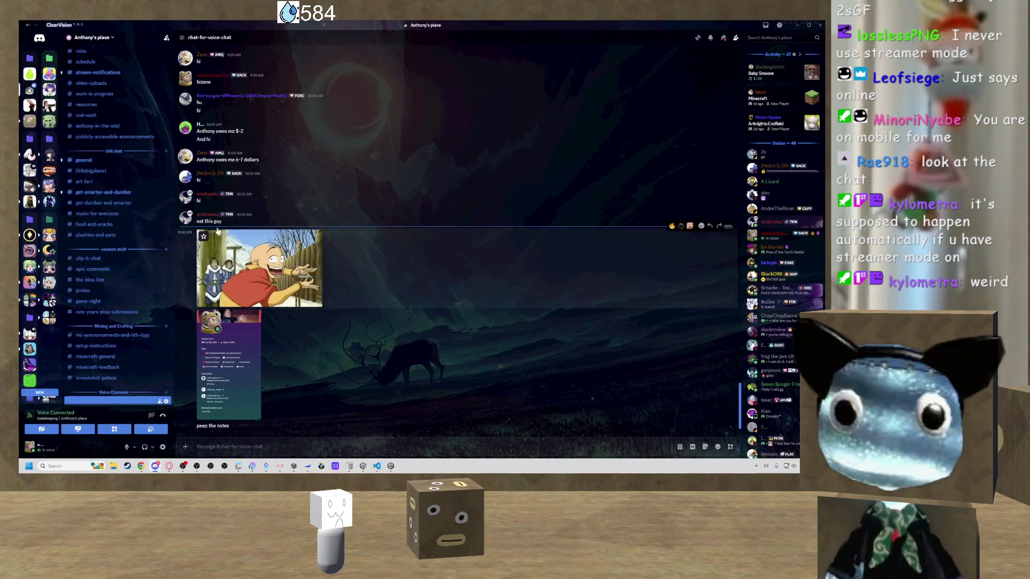
left_click(211, 215)
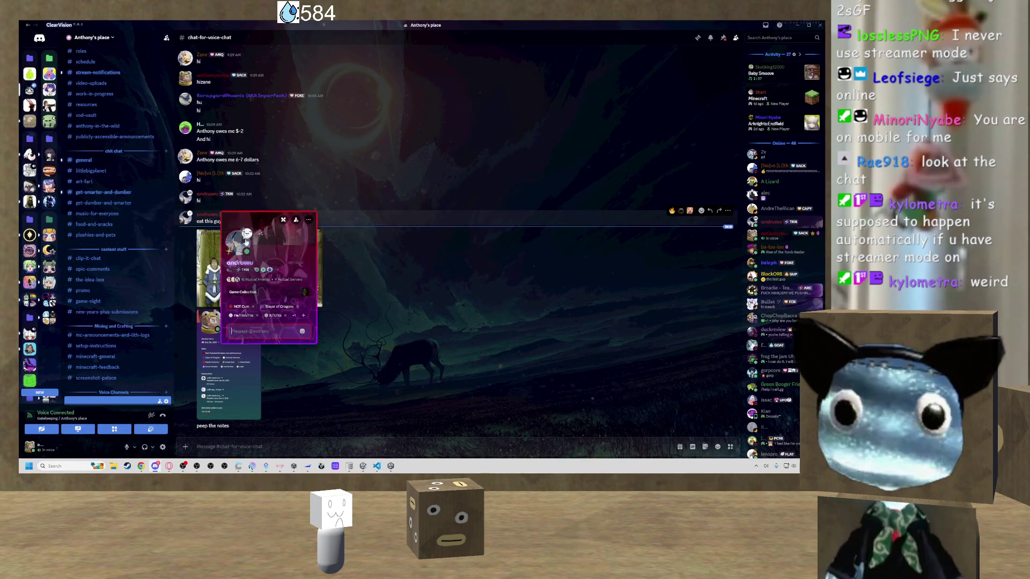
left_click(237, 242)
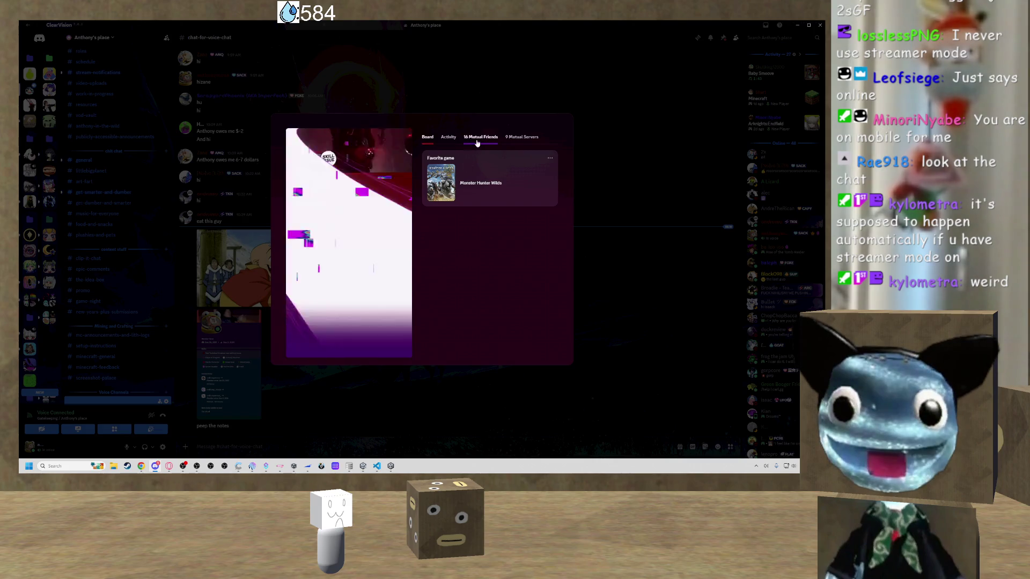
left_click(603, 185)
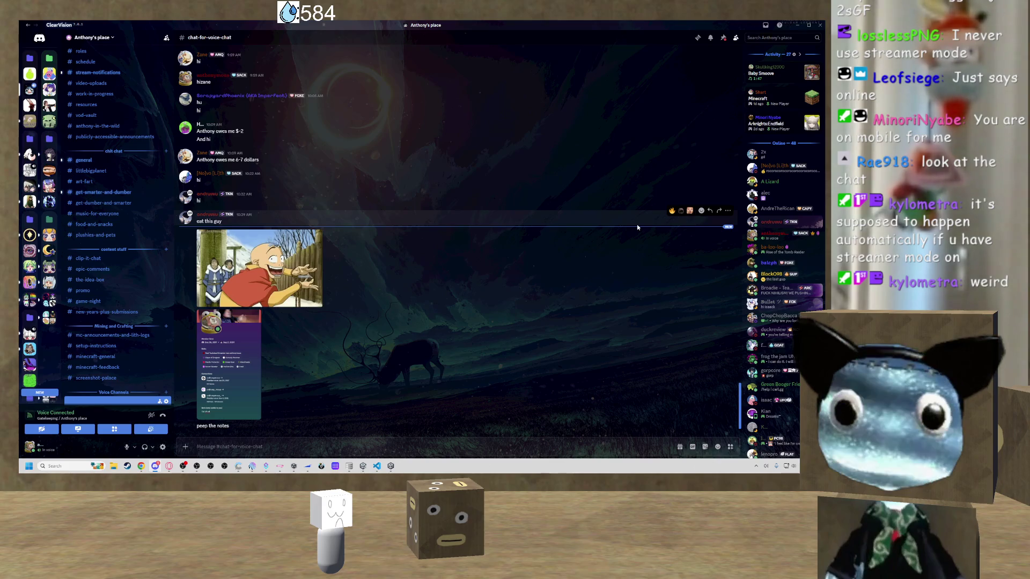
scroll(118, 257, "down", 3)
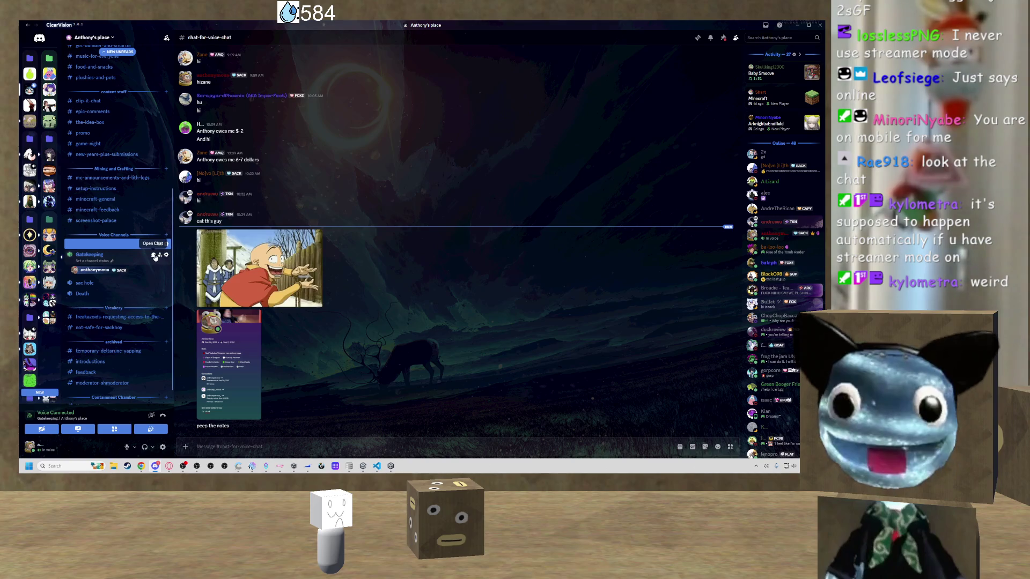
Visit the Gatekeeping channel, wave to the new member in #general, then return to Unity.
left_click(107, 255)
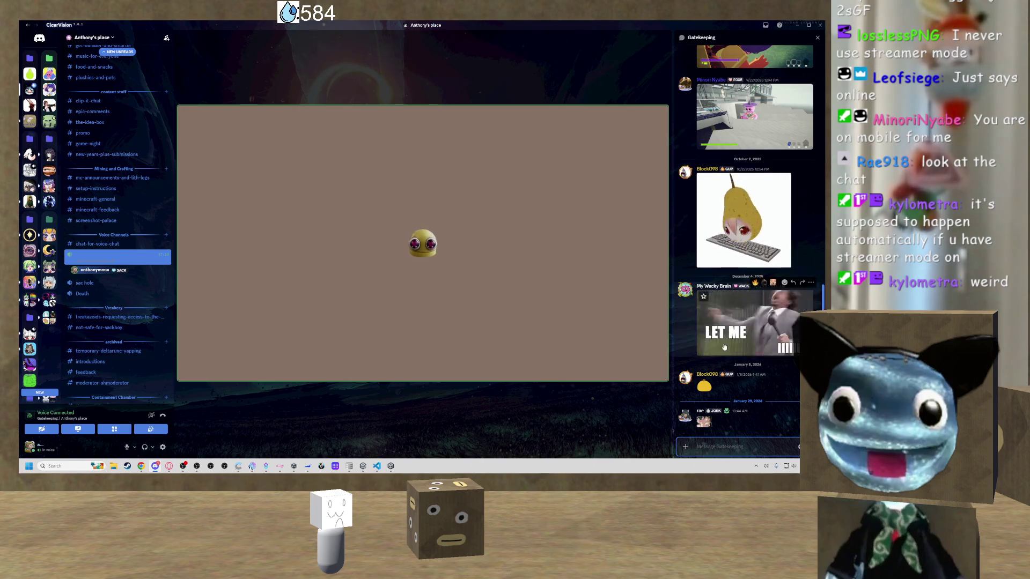
scroll(97, 77, "up", 2)
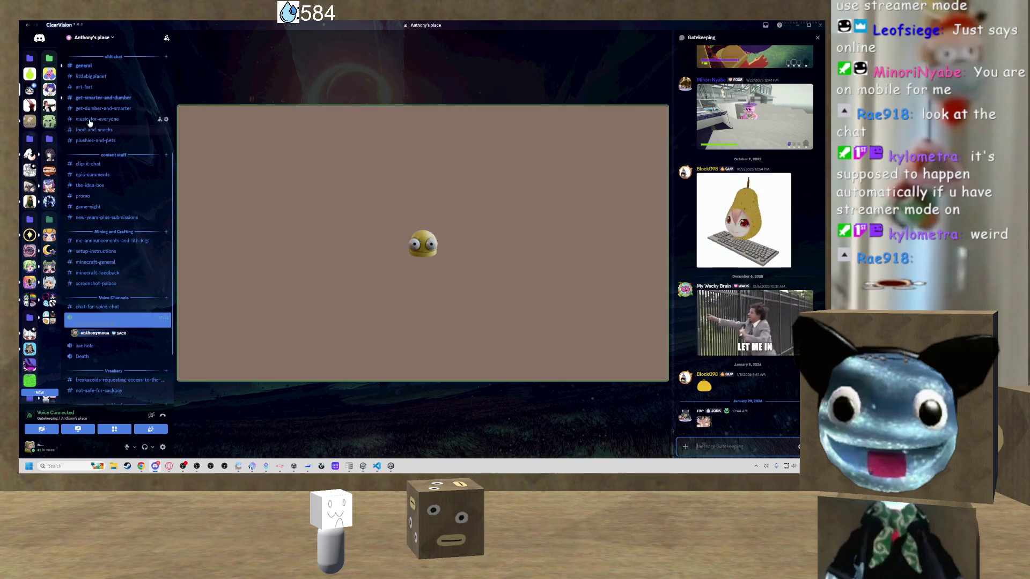
left_click(85, 65)
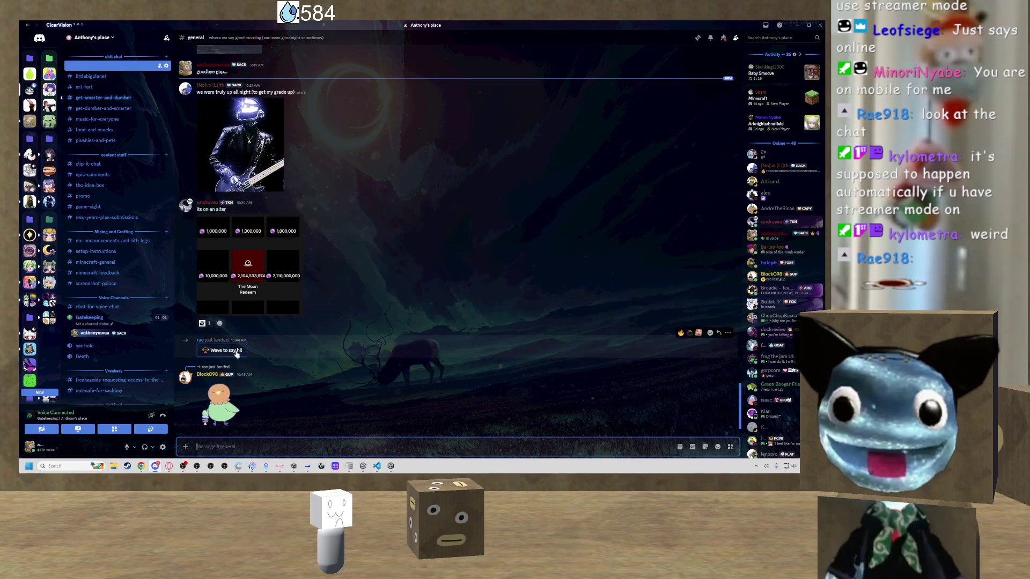
left_click(228, 351)
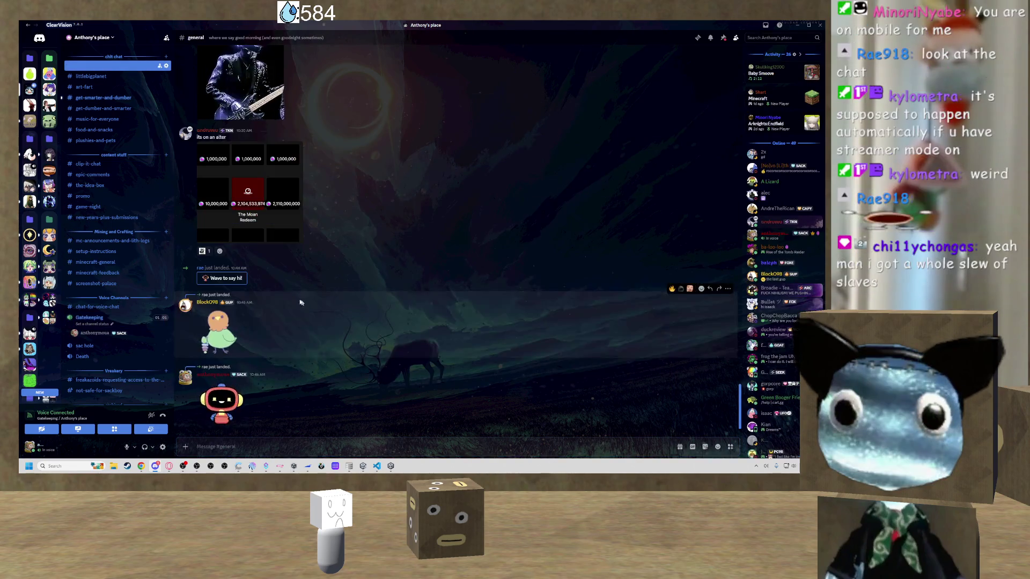
mouse_move(201, 253)
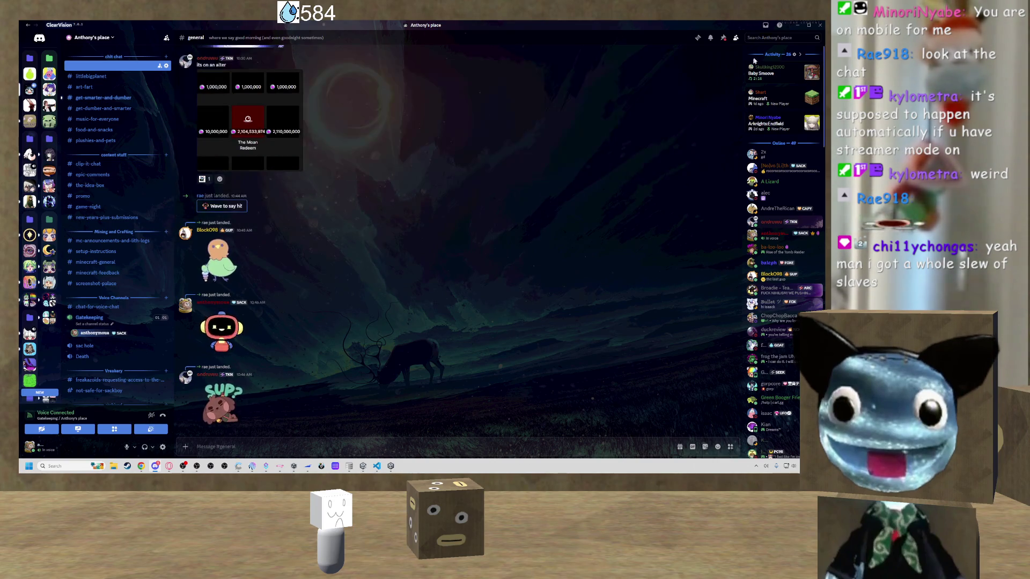
key("alt+Tab")
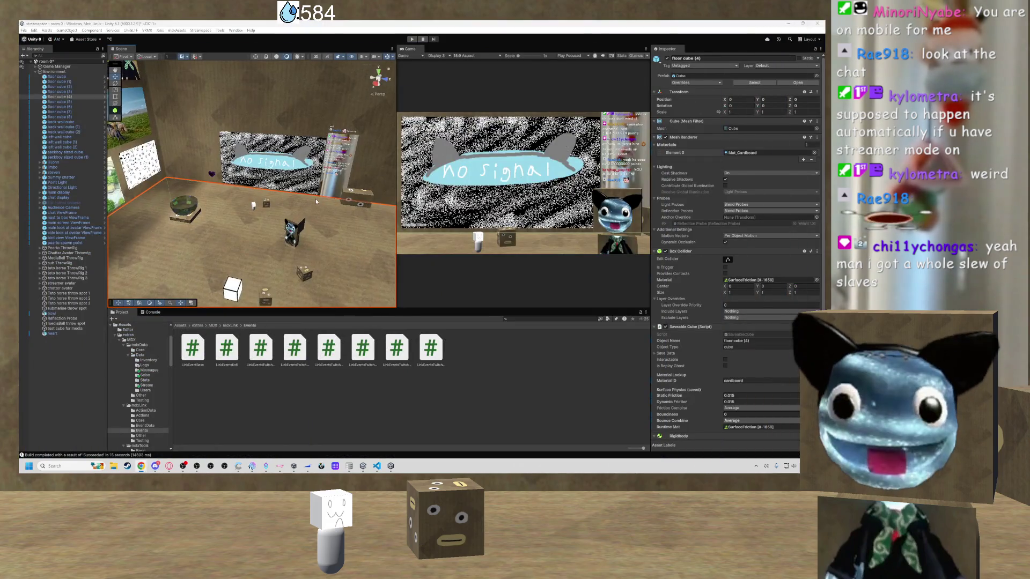
Enlarge the scene view and frame the Chatter Avatar Throwrig in the room.
left_click_drag(414, 309, 417, 340)
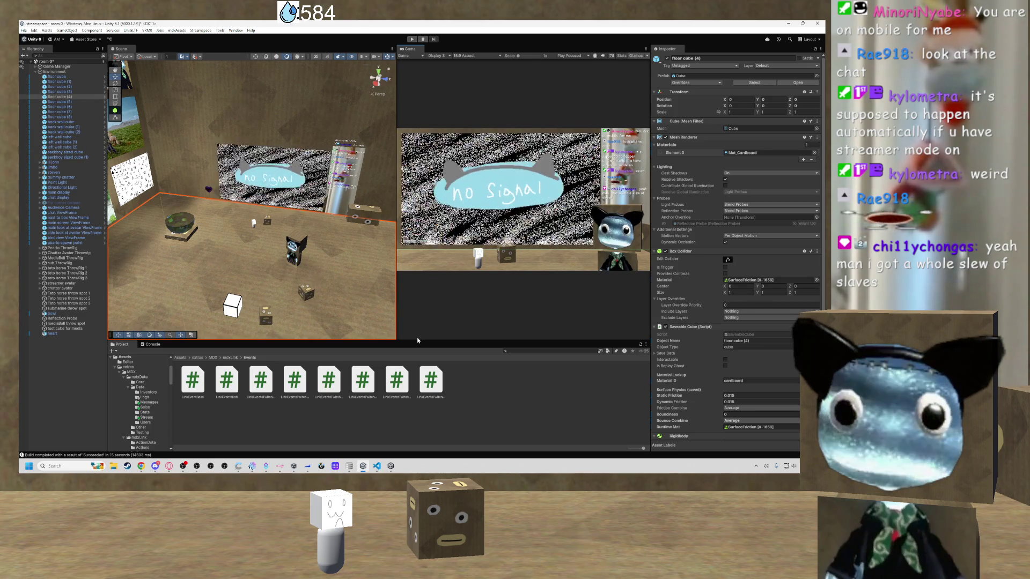
left_click_drag(346, 268, 89, 247)
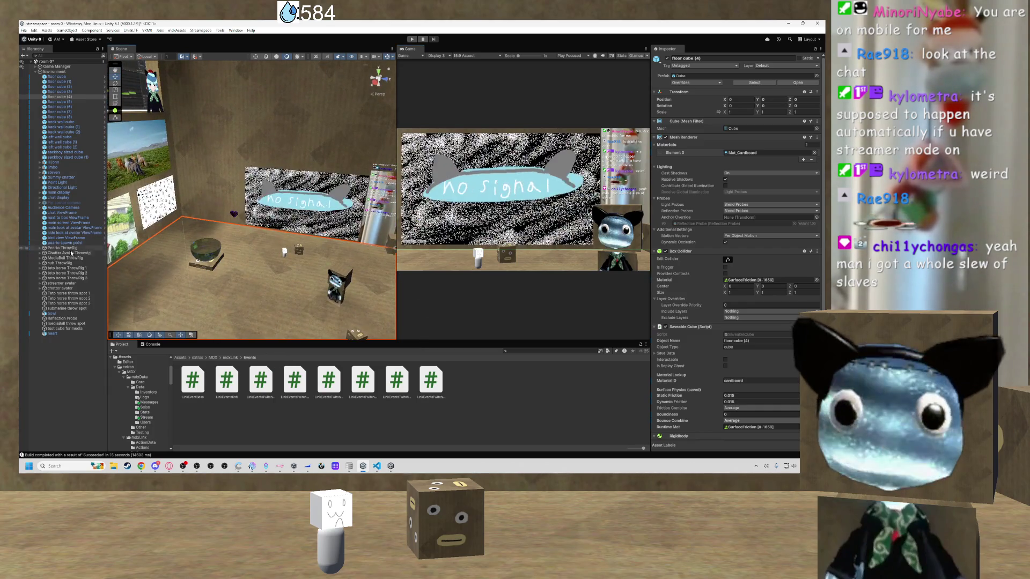
left_click(71, 253)
key("f")
left_click_drag(204, 247, 234, 230)
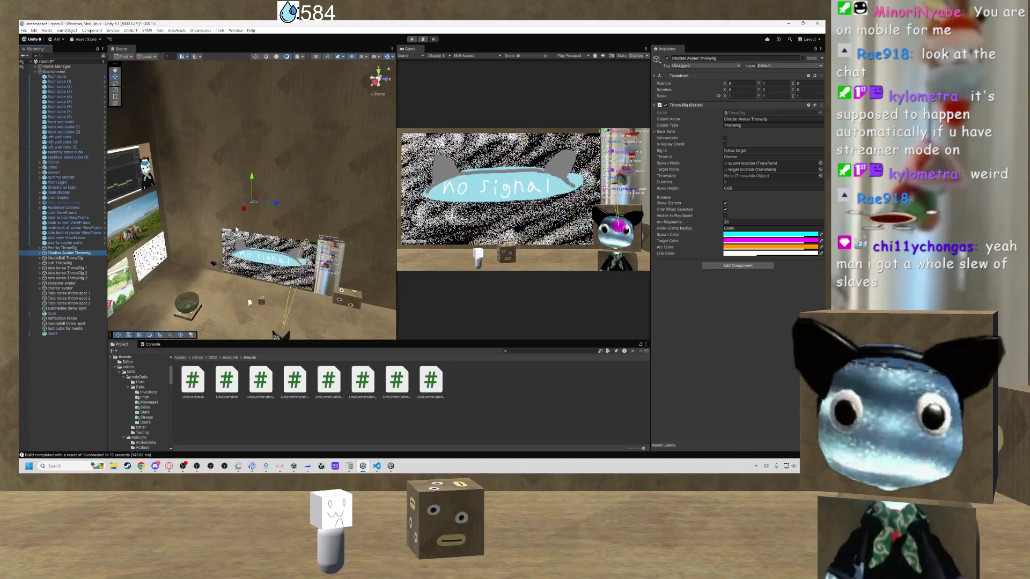
double_click(63, 255)
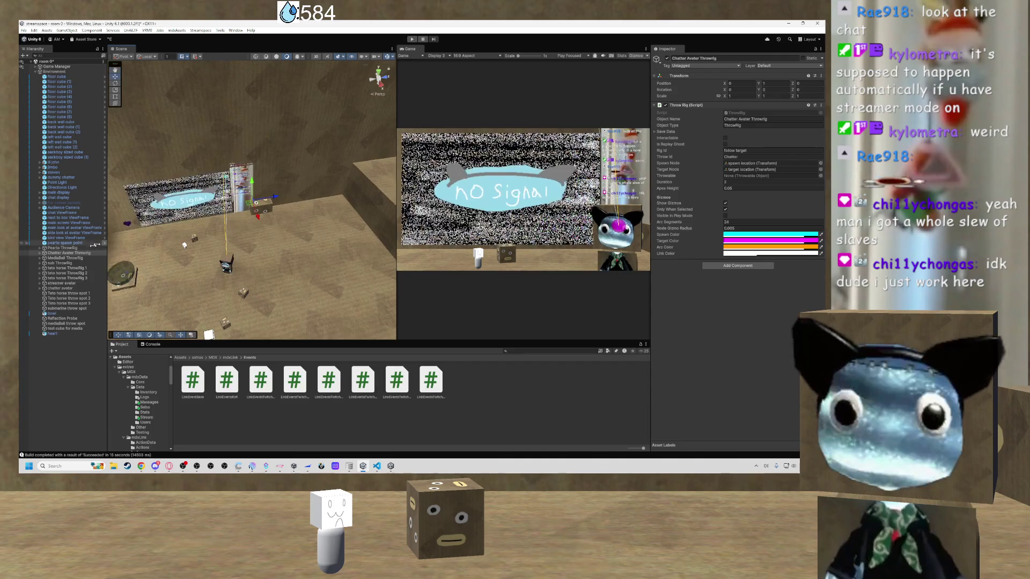
Expand the Chatter Avatar Throwrig and inspect its spawn location child's settings.
left_click(43, 253)
left_click(65, 258)
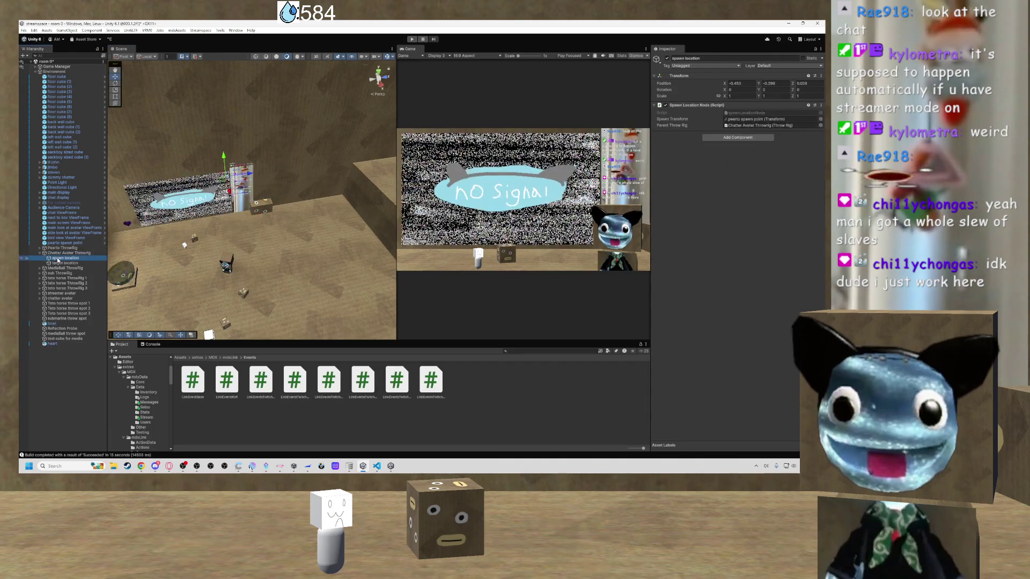
scroll(167, 237, "up", 1)
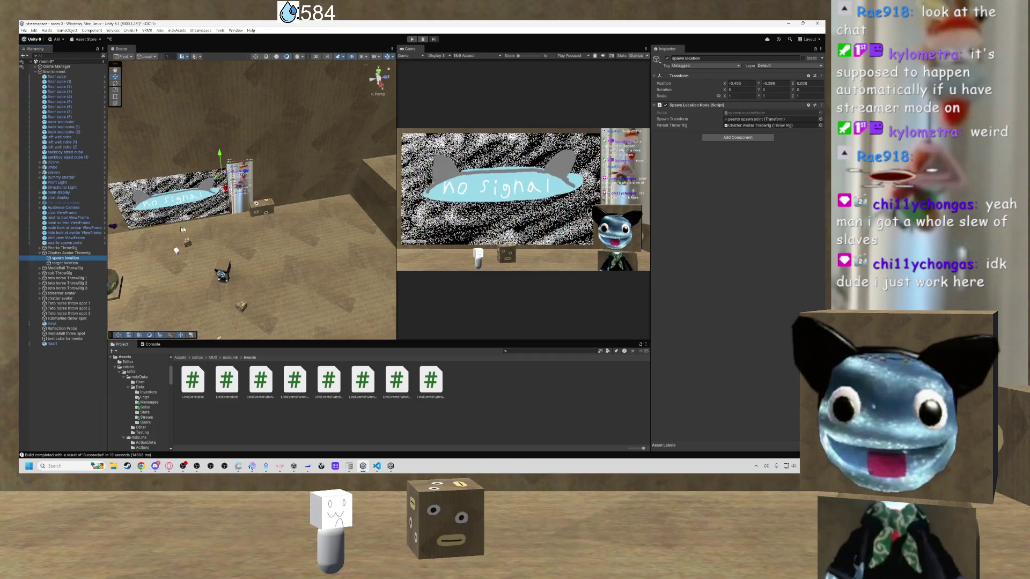
mouse_move(182, 227)
left_mouse_down()
mouse_move(335, 235)
mouse_move(268, 228)
left_mouse_up()
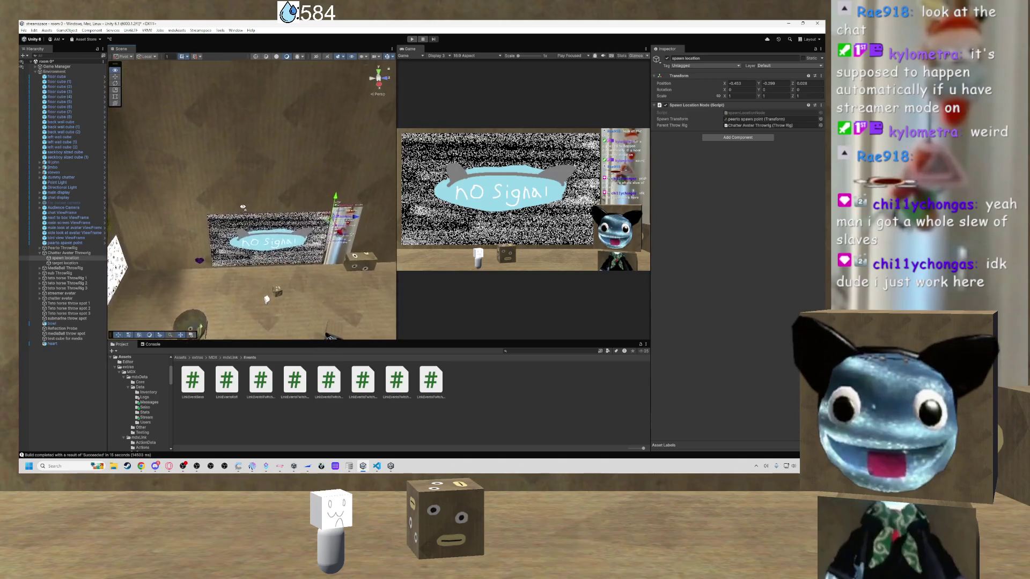
right_click(53, 72)
Create an empty object under Environment named 'chatter spawn location'.
left_click(76, 188)
type("chatter spawn locatio")
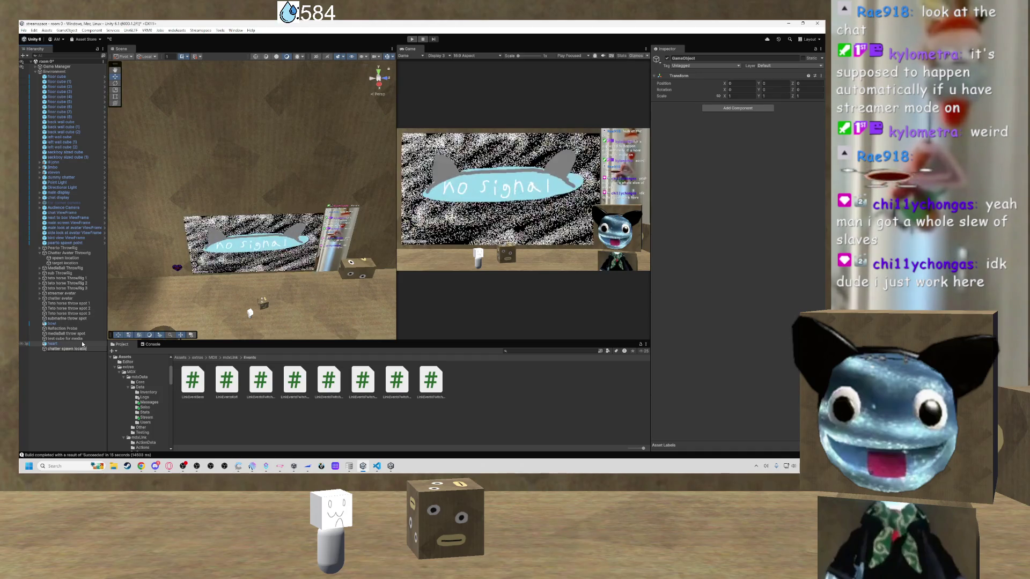
type("n")
key("Return")
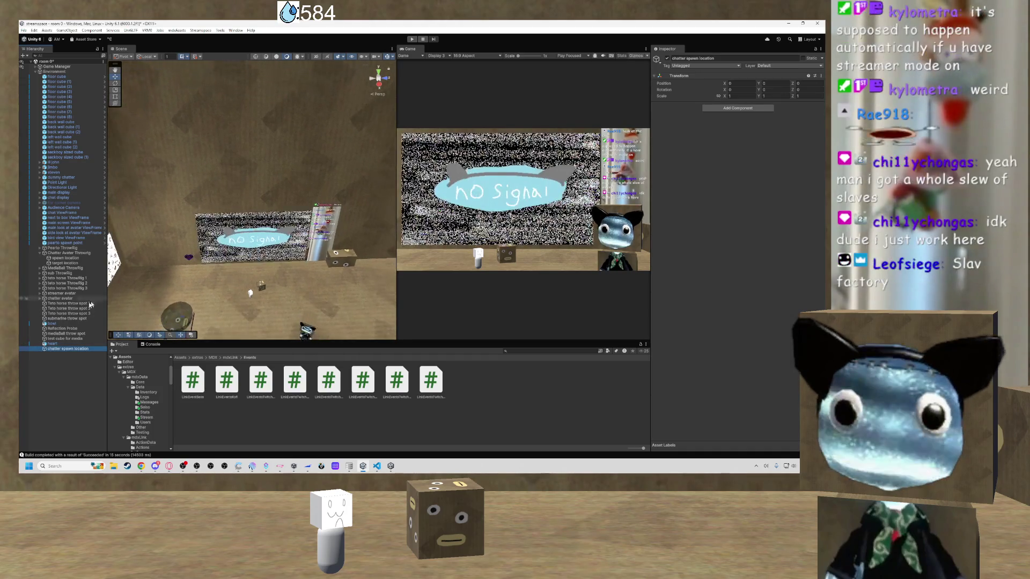
Frame the chatter spawn location and orbit around the room to check its placement.
double_click(73, 349)
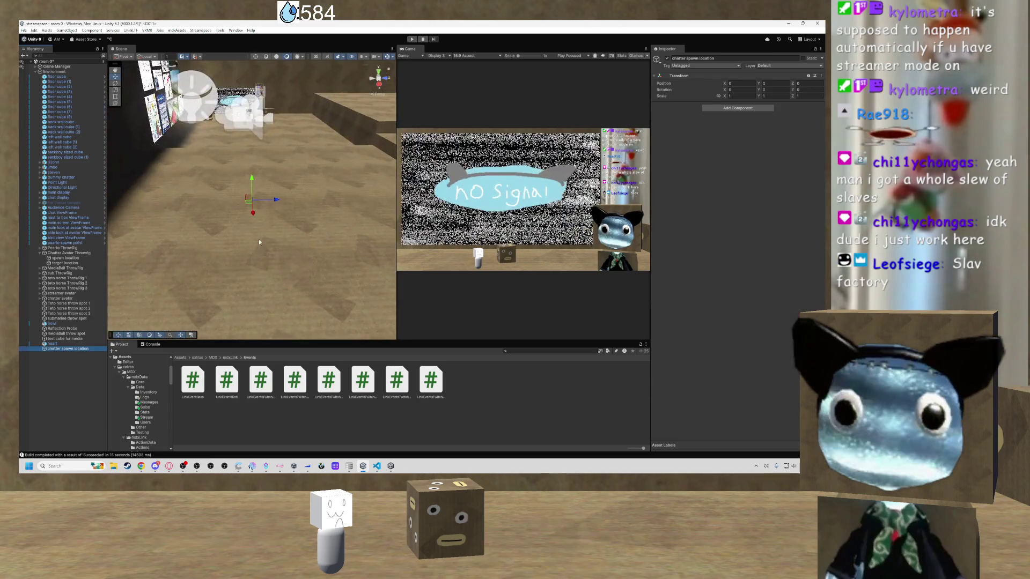
mouse_move(256, 238)
left_mouse_down()
mouse_move(252, 172)
mouse_move(298, 143)
mouse_move(284, 140)
left_mouse_up()
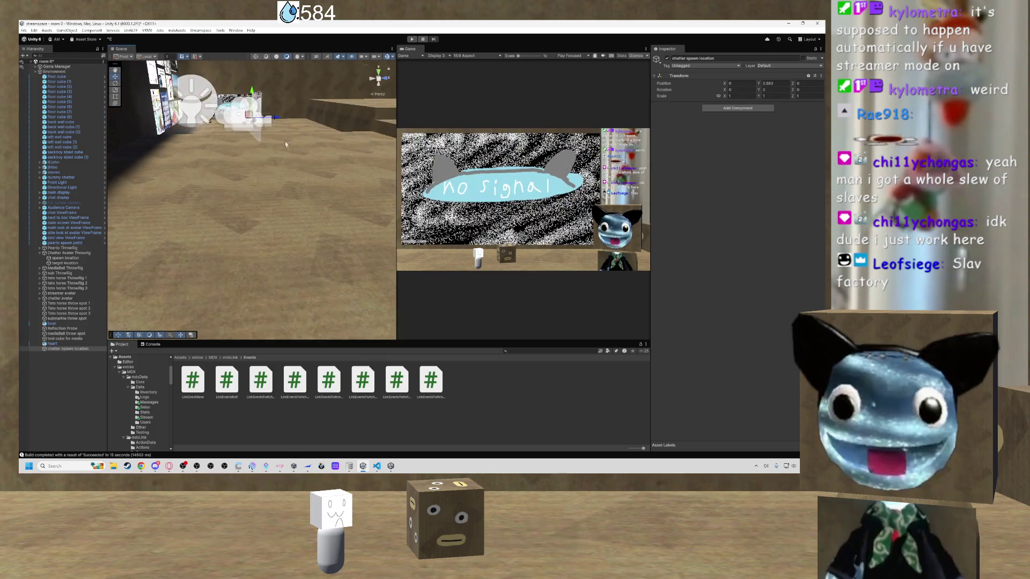
double_click(70, 349)
mouse_move(252, 203)
left_mouse_down()
mouse_move(295, 166)
mouse_move(249, 195)
mouse_move(209, 121)
mouse_move(322, 112)
mouse_move(393, 335)
left_mouse_up()
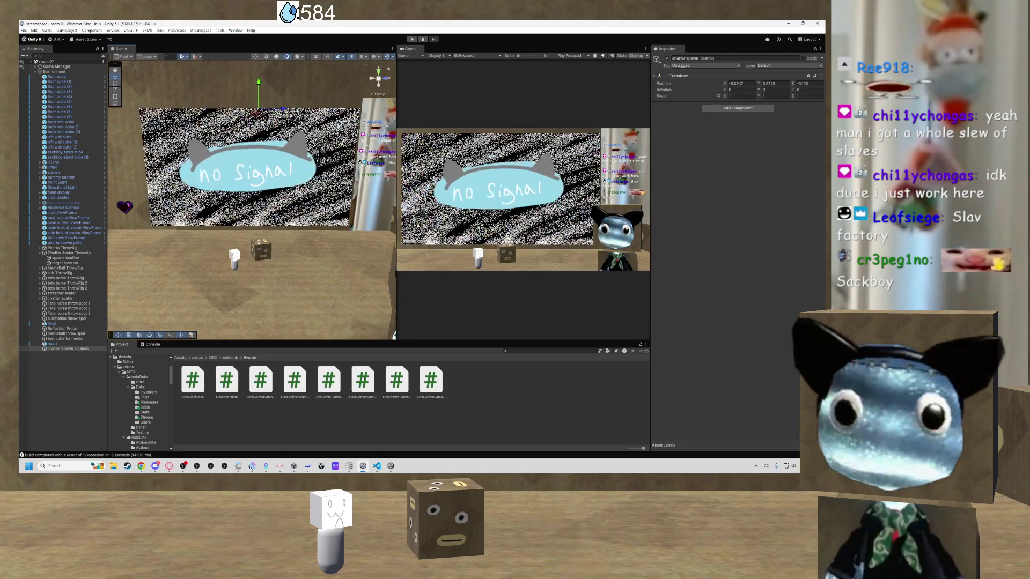
mouse_move(200, 221)
left_mouse_down()
mouse_move(393, 202)
mouse_move(215, 203)
mouse_move(348, 198)
mouse_move(190, 172)
mouse_move(118, 215)
left_mouse_up()
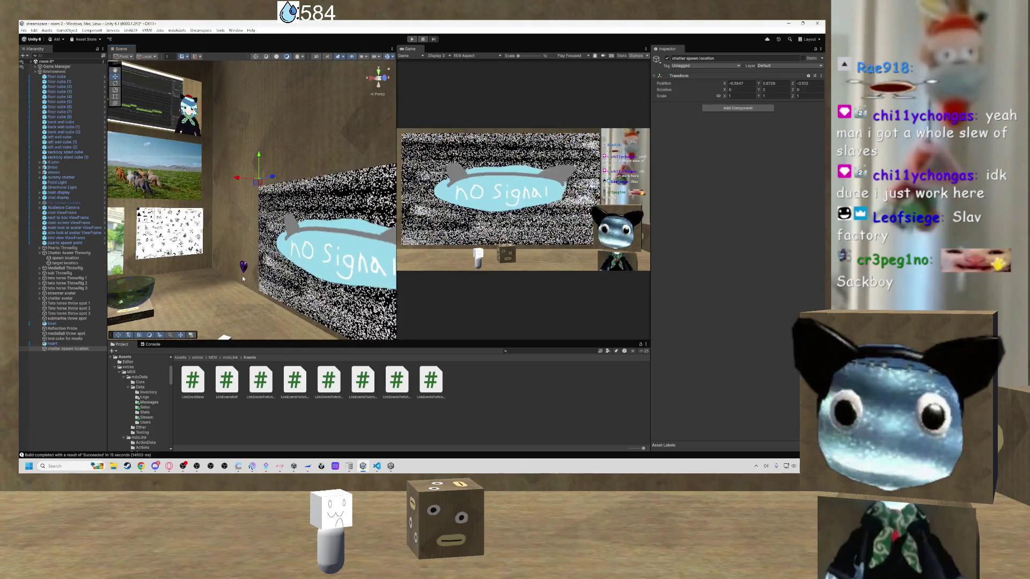
mouse_move(288, 246)
left_mouse_down()
mouse_move(271, 238)
mouse_move(529, 234)
left_mouse_up()
mouse_move(595, 250)
left_mouse_down()
mouse_move(206, 249)
mouse_move(140, 268)
mouse_move(112, 290)
left_mouse_up()
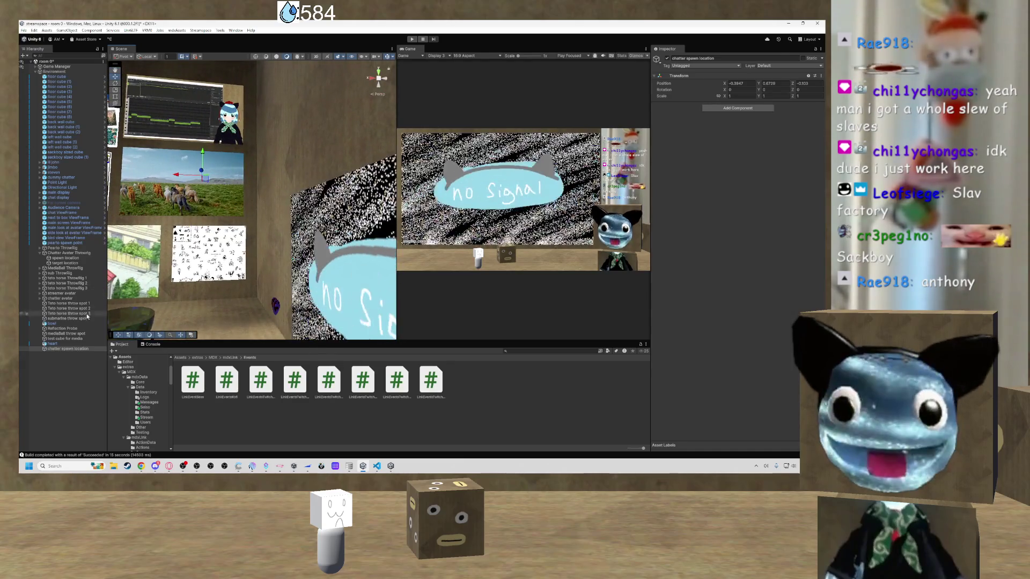
Assign chatter spawn location as the Spawn Transform of the throw rig's spawn location.
left_click(67, 253)
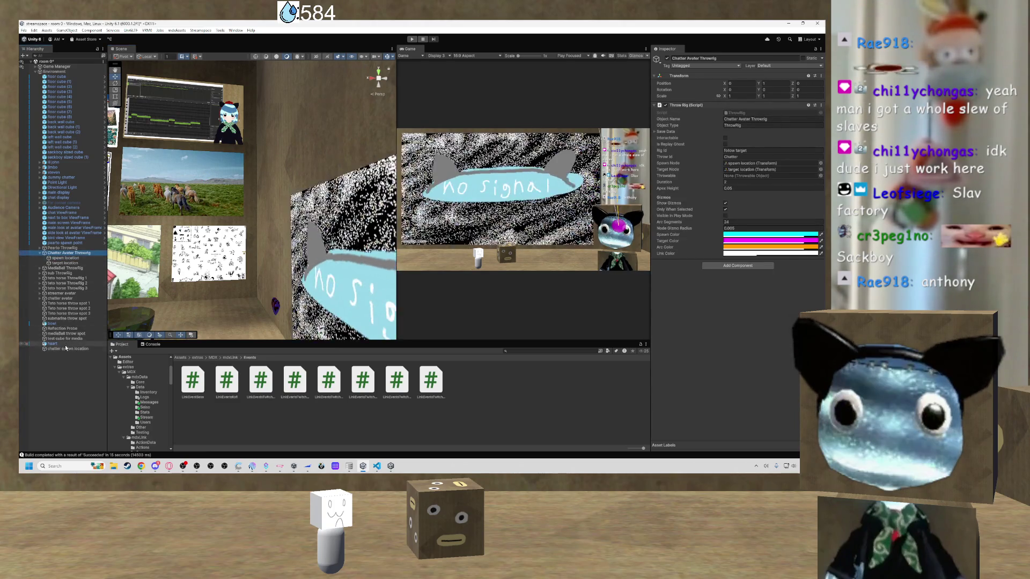
left_click(41, 253)
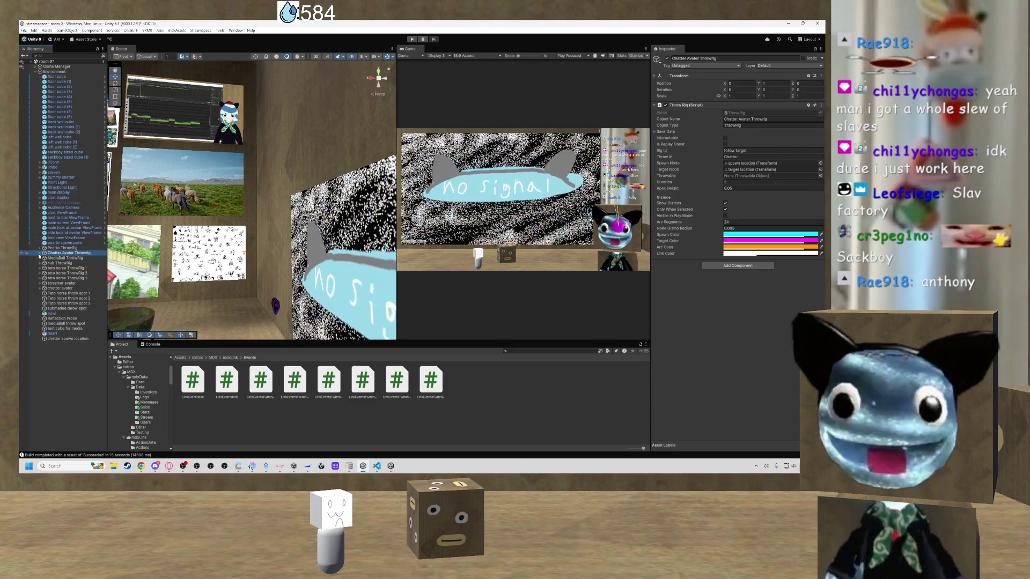
left_click(40, 253)
left_click(64, 258)
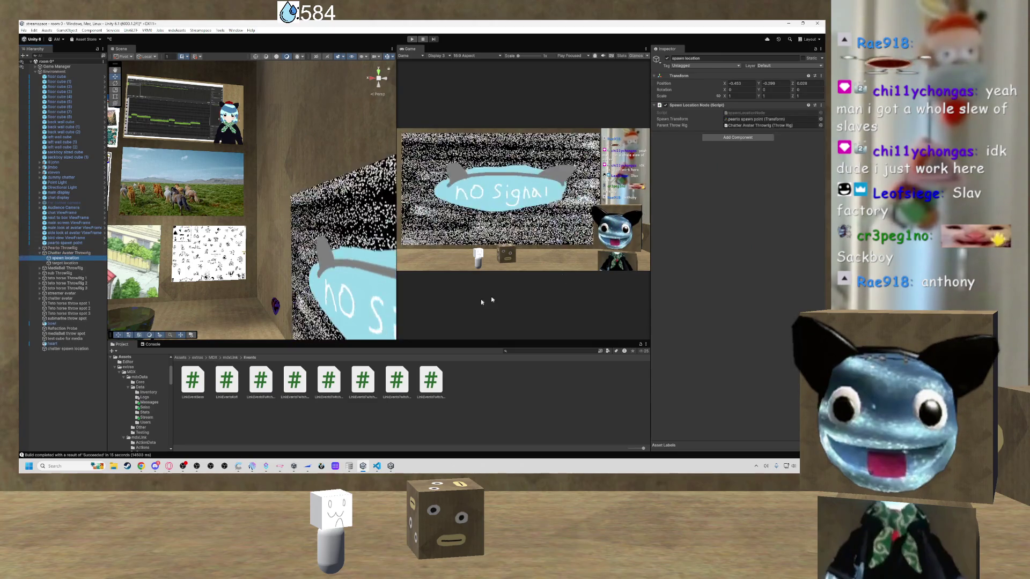
mouse_move(74, 349)
left_mouse_down()
mouse_move(767, 126)
mouse_move(745, 121)
left_mouse_up()
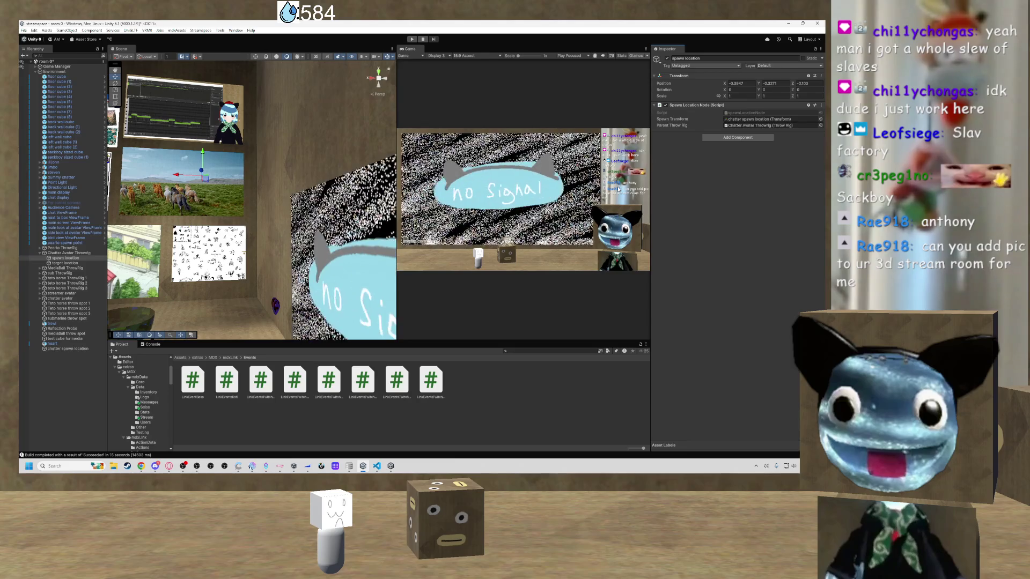
Fly the view over the floor toward the screen and avatar, then switch to Discord.
left_click_drag(178, 220, 201, 215)
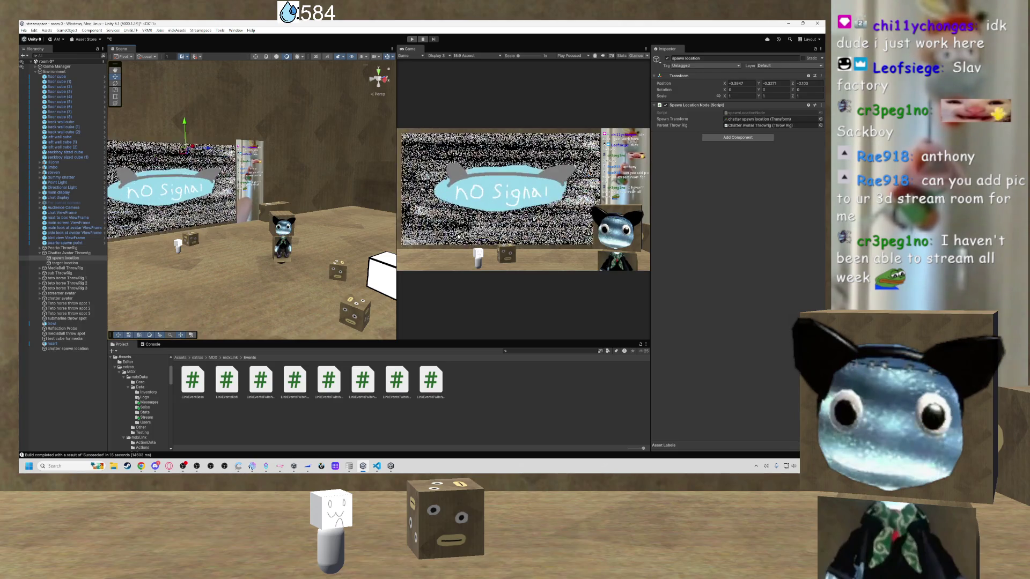
mouse_move(327, 254)
left_mouse_down()
mouse_move(421, 252)
mouse_move(188, 241)
left_mouse_up()
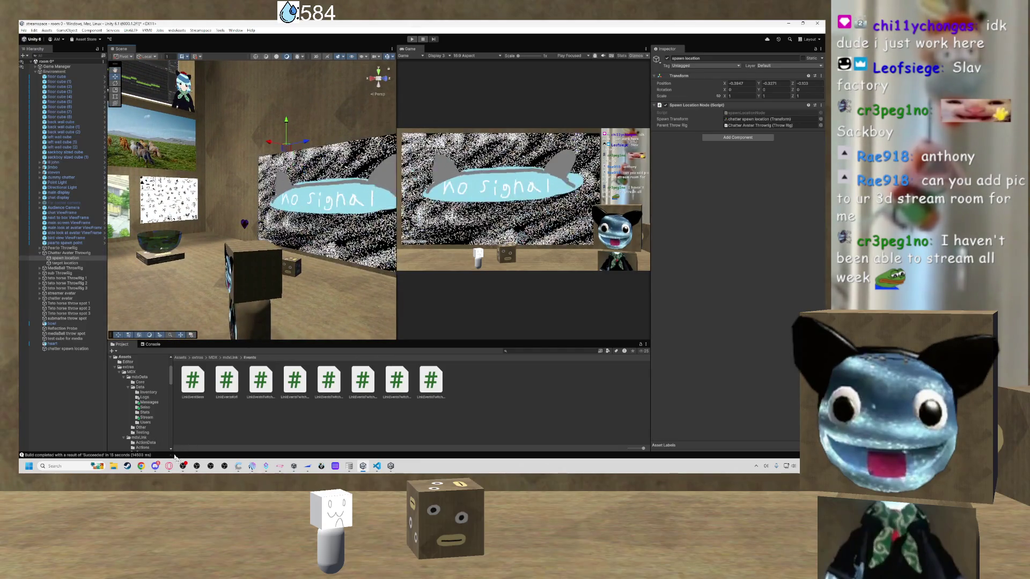
left_click(155, 466)
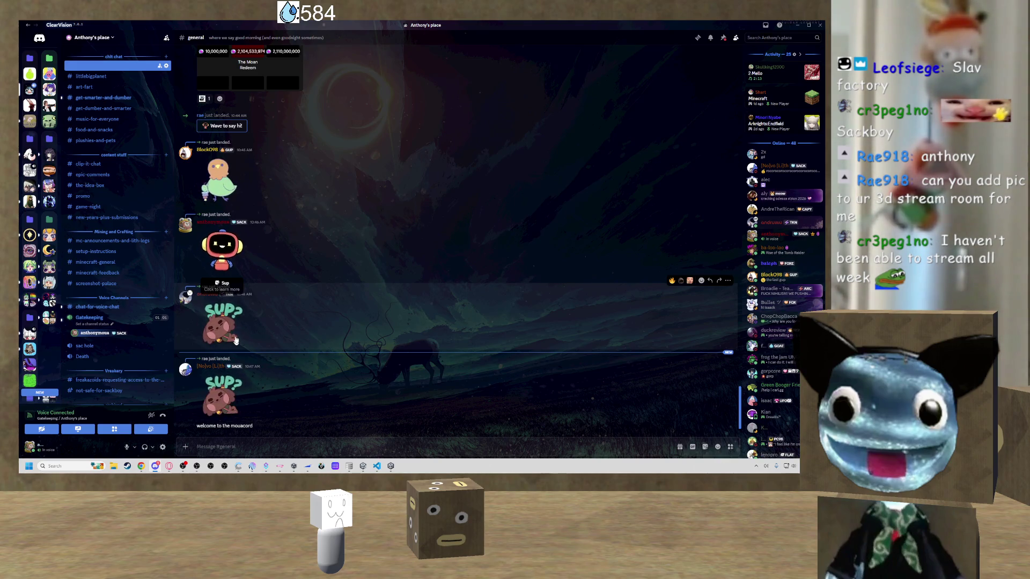
Look over the Gatekeeping voice channel's chat, then open #chat-for-voice-chat.
left_click(94, 317)
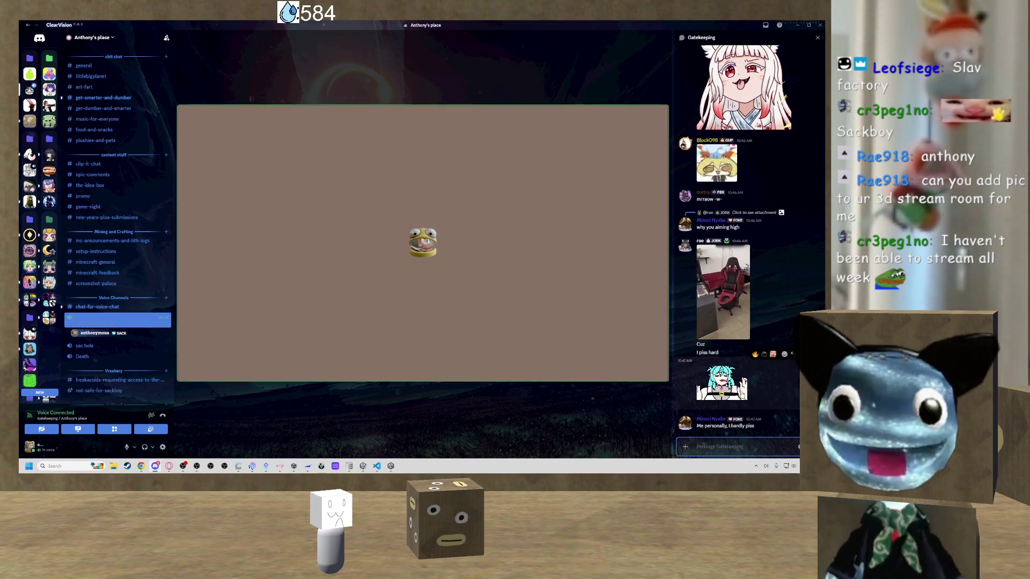
left_click(771, 379)
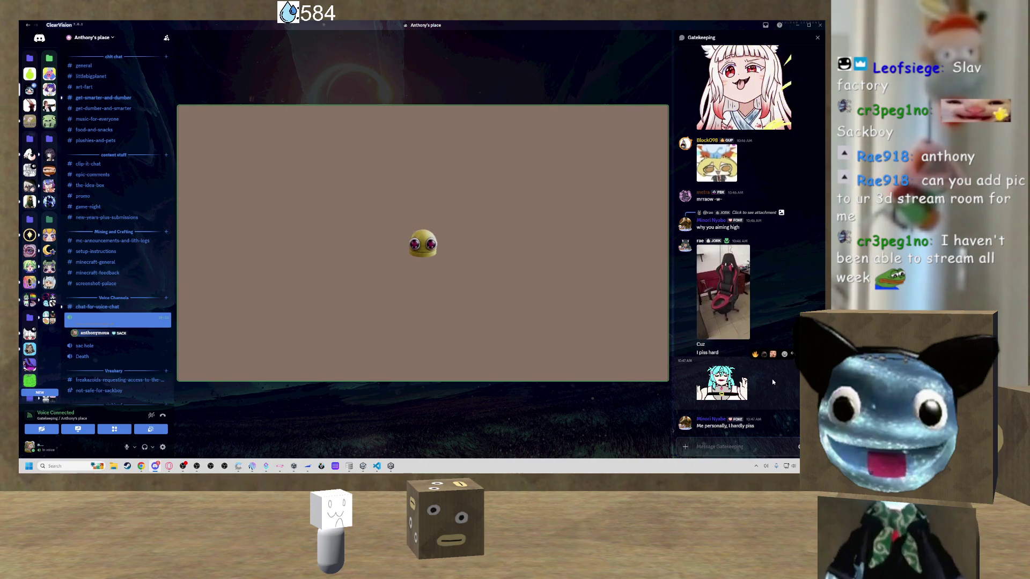
mouse_move(729, 306)
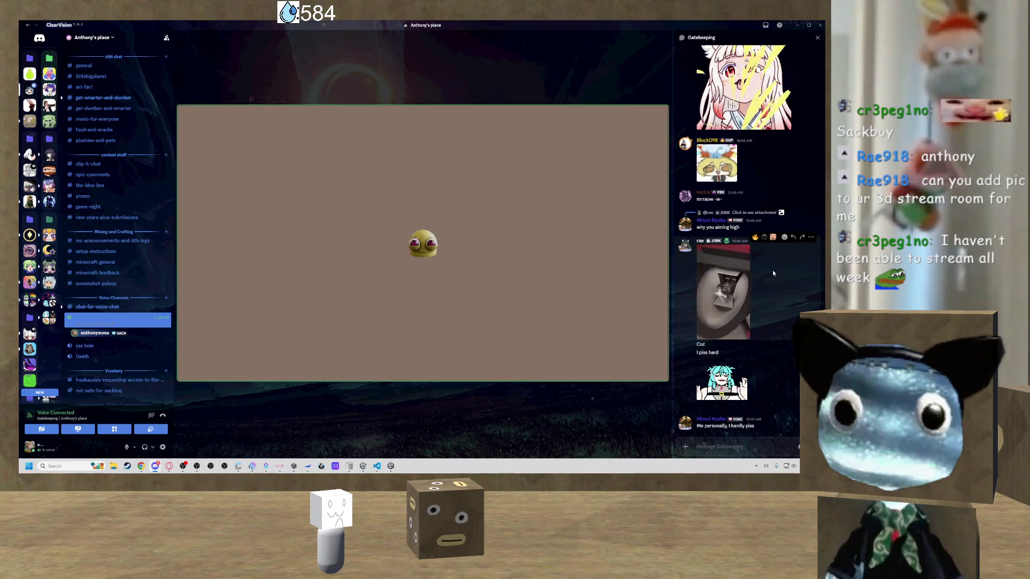
scroll(763, 278, "up", 1)
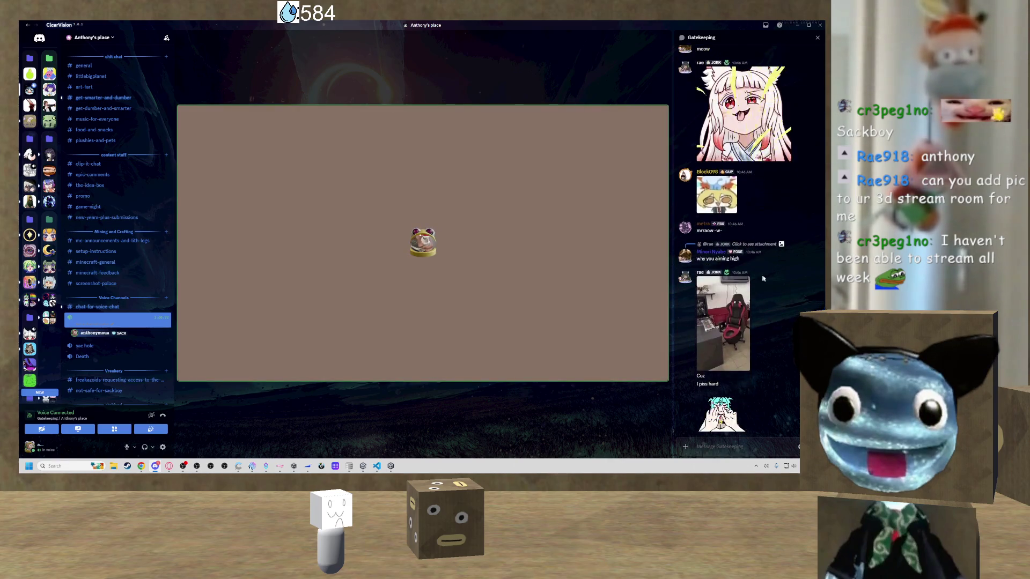
scroll(763, 278, "down", 1)
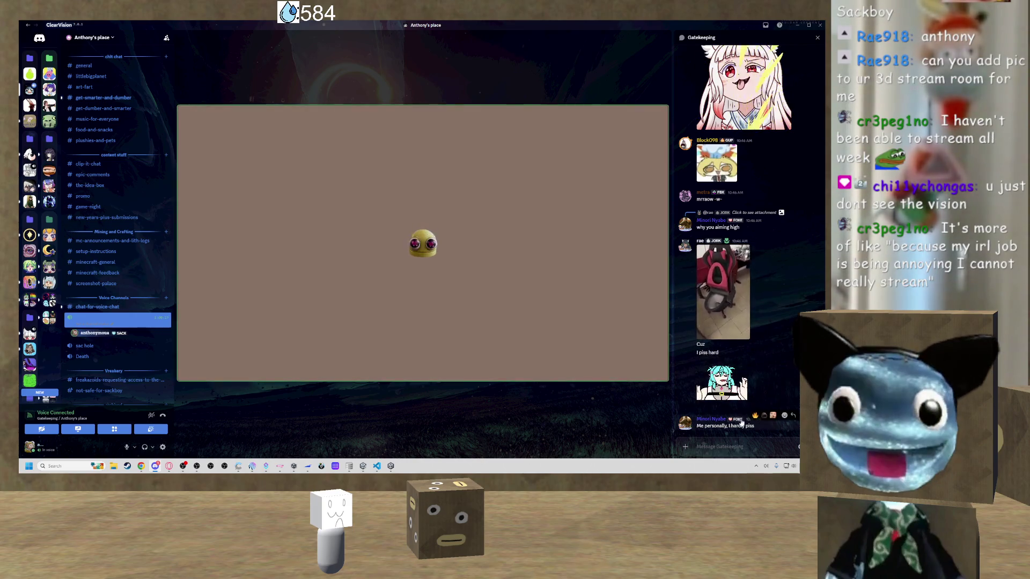
left_click(97, 306)
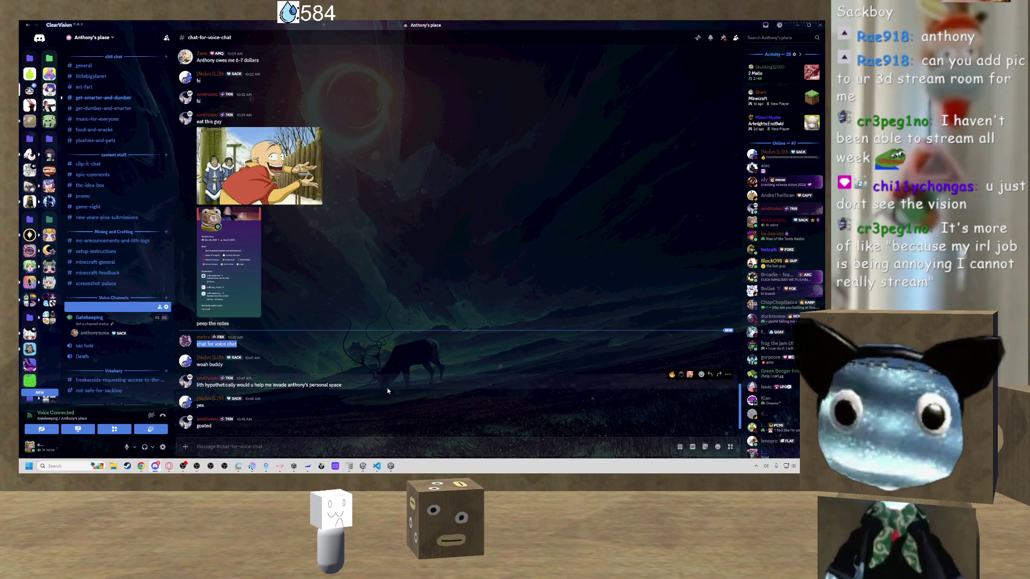
Highlight and clear a message's text, then return to the Gatekeeping voice channel.
left_click_drag(213, 385, 355, 385)
left_click(356, 384)
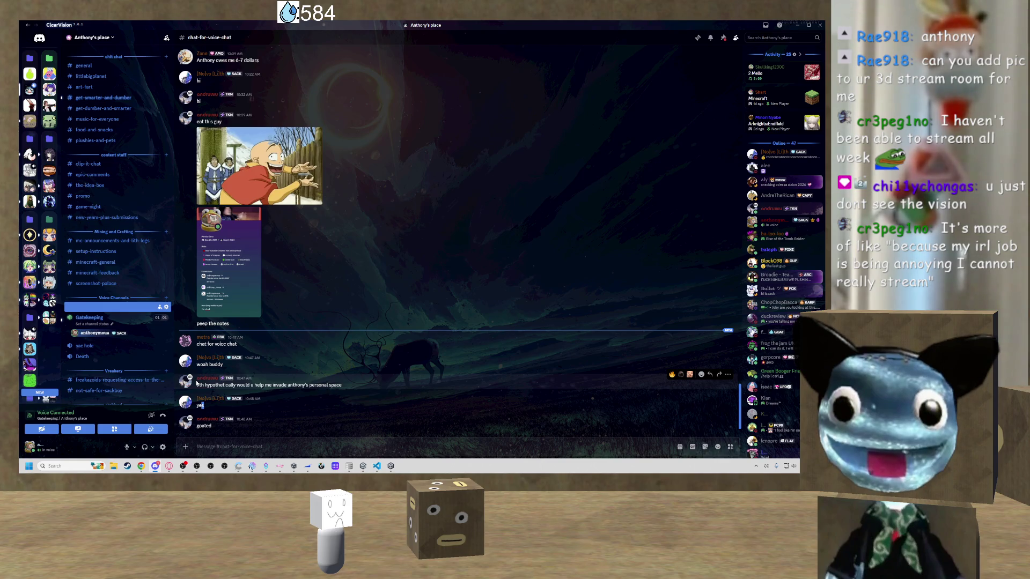
left_click(89, 318)
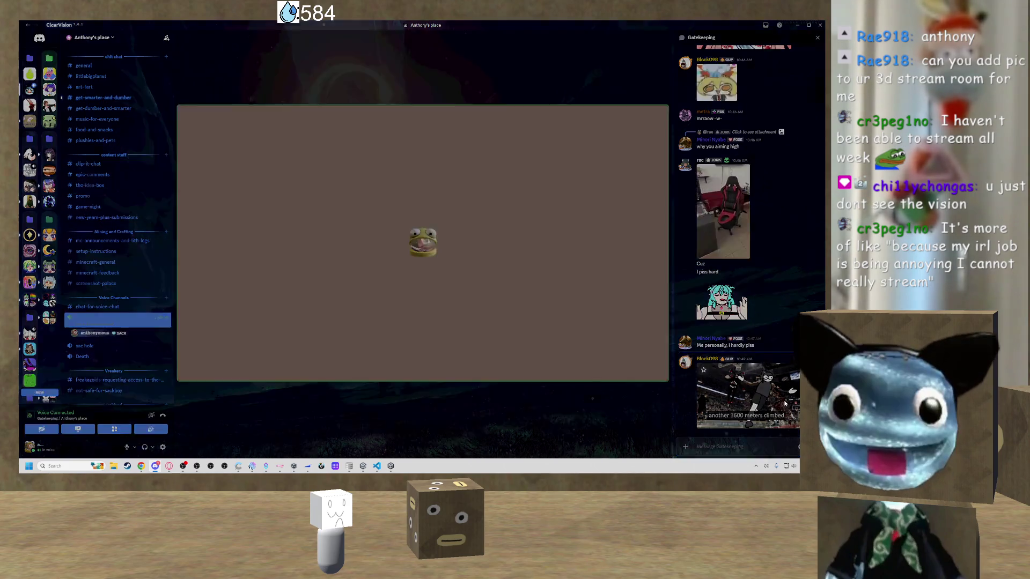
left_click(702, 348)
left_click(442, 240)
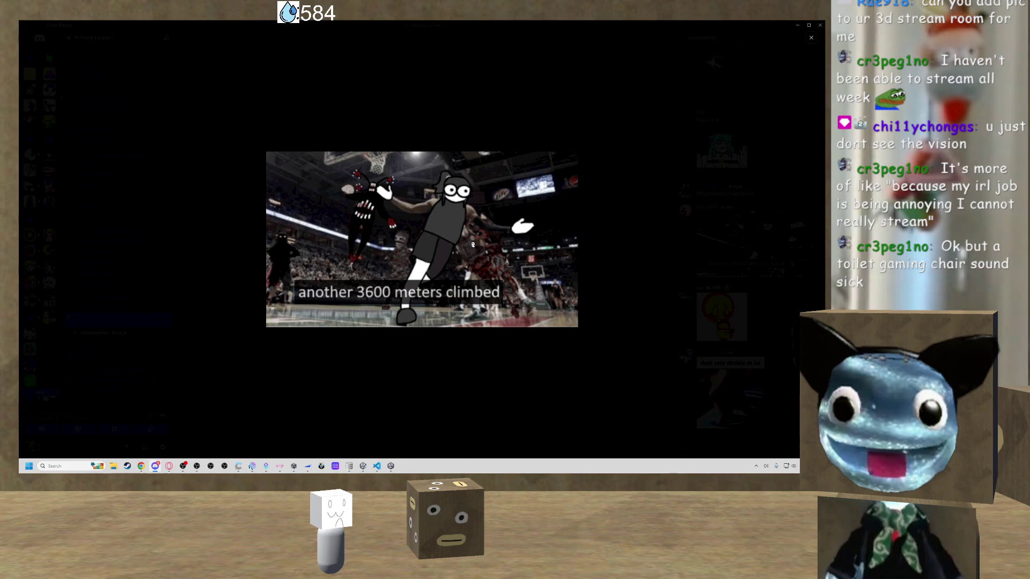
left_click(665, 242)
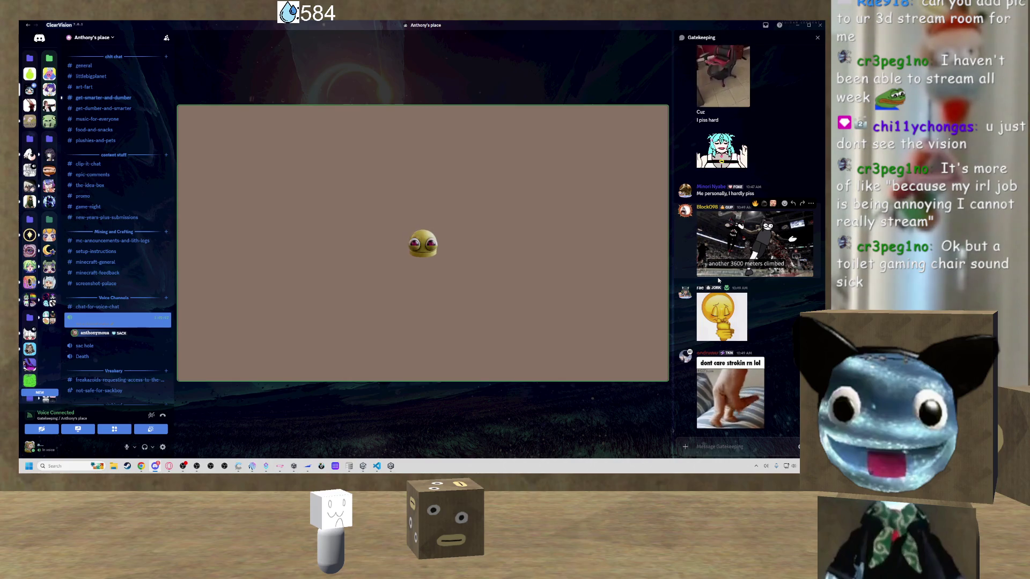
left_click(729, 394)
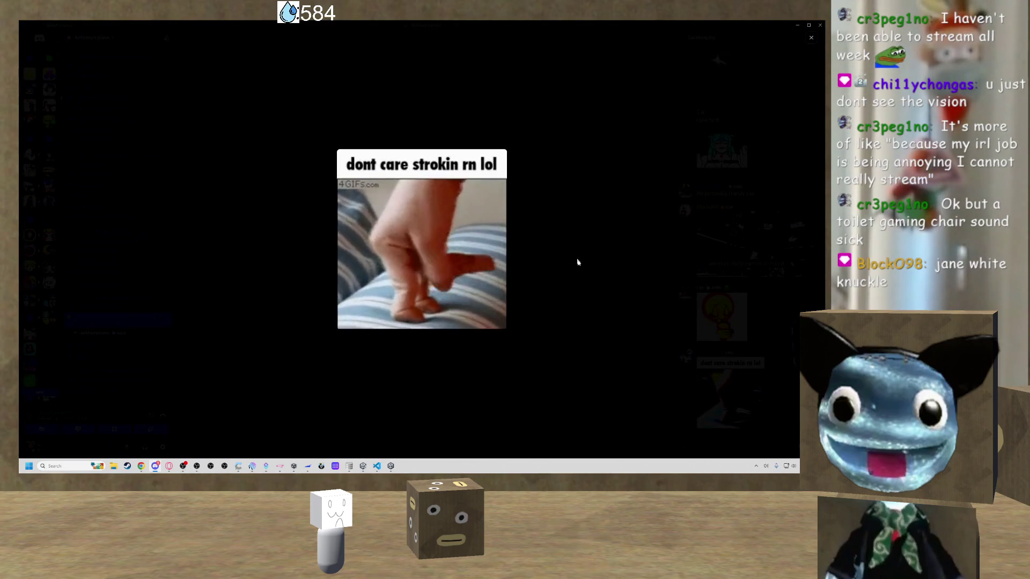
left_click(608, 279)
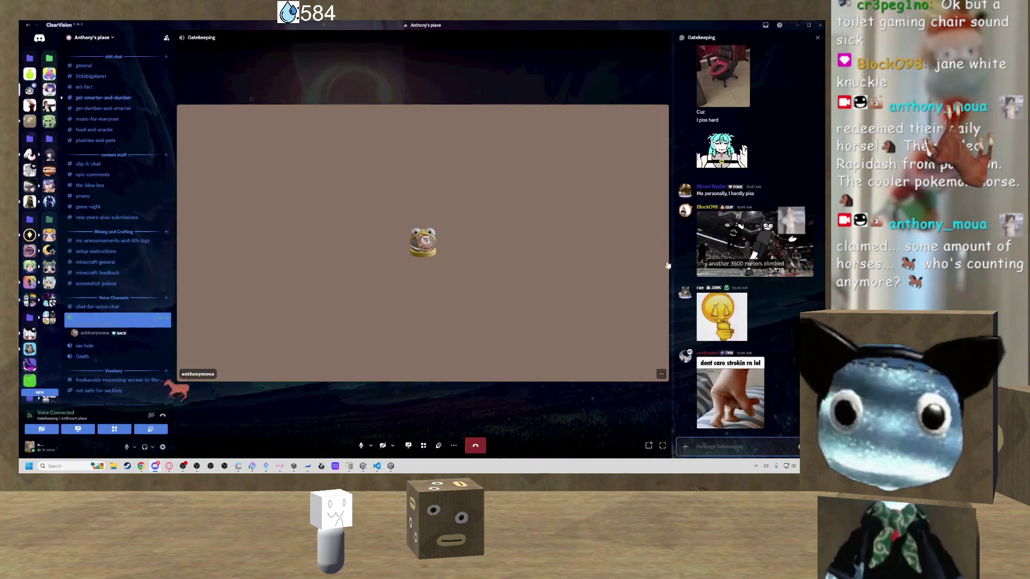
mouse_move(668, 262)
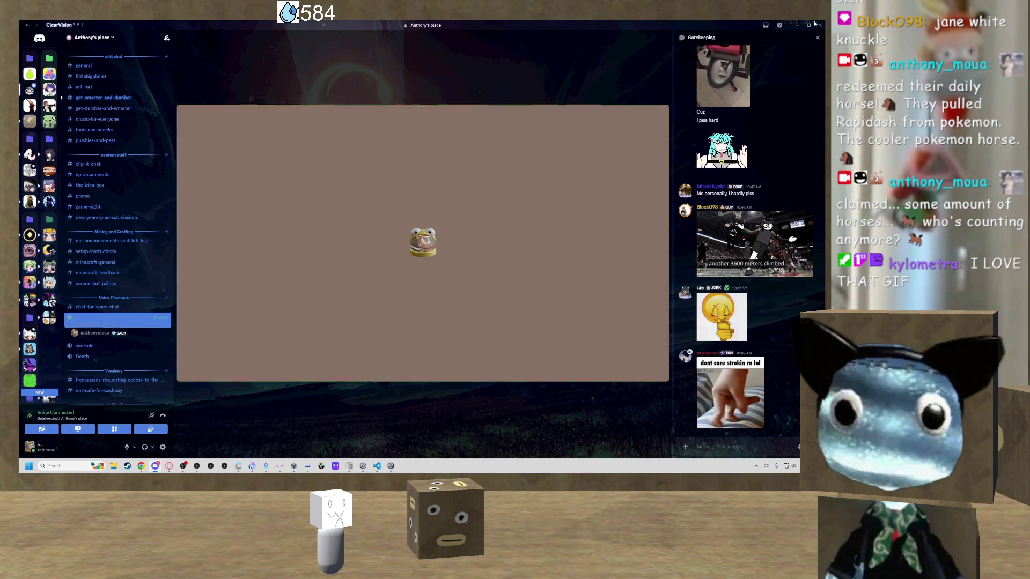
left_click(798, 26)
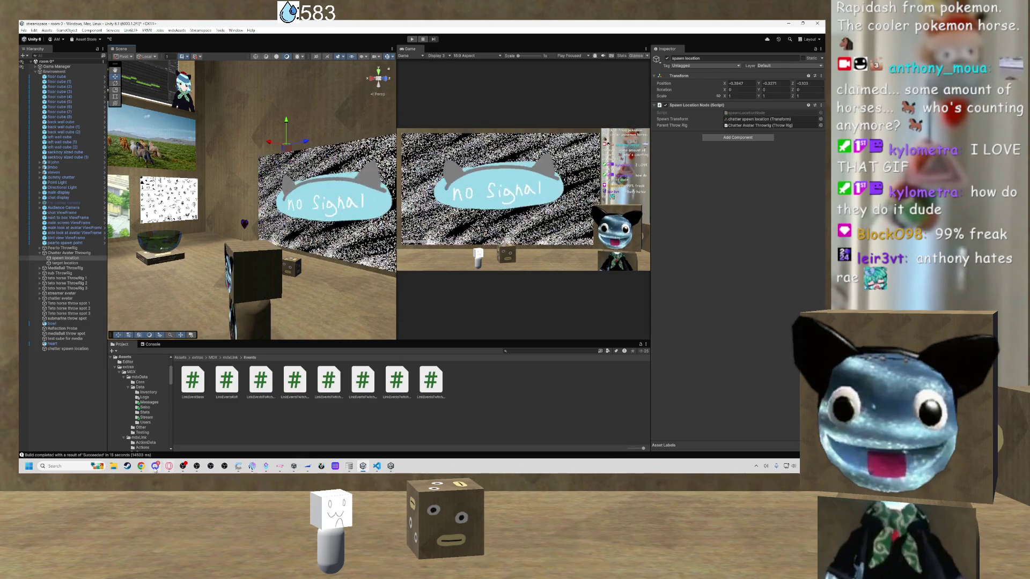
left_click(155, 466)
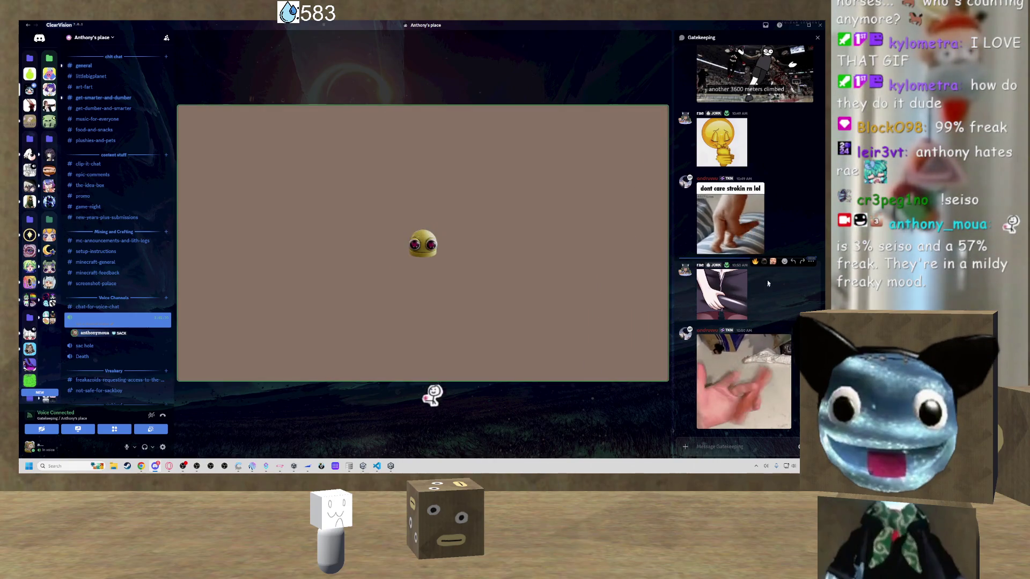
left_click(740, 230)
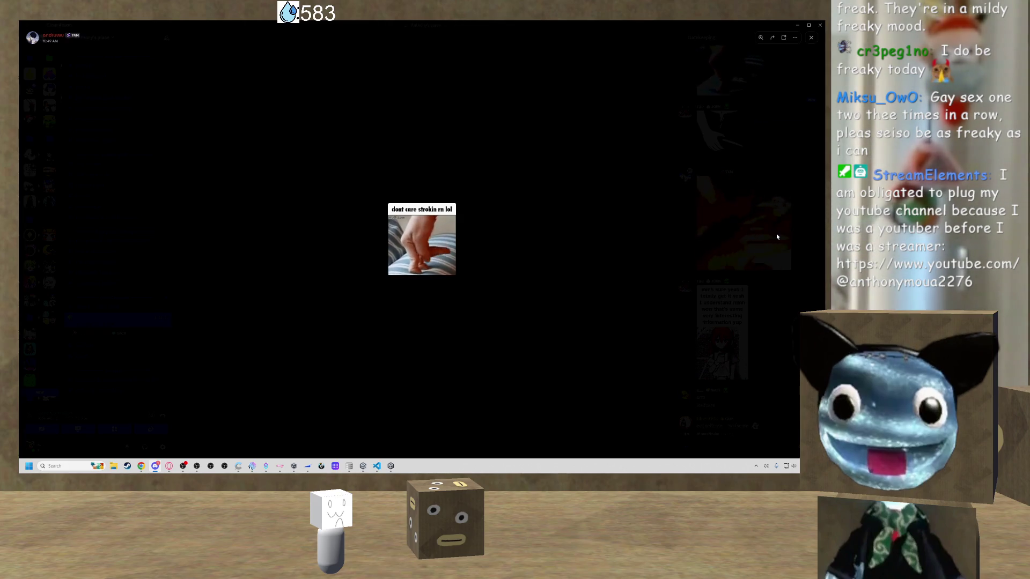
left_click(777, 236)
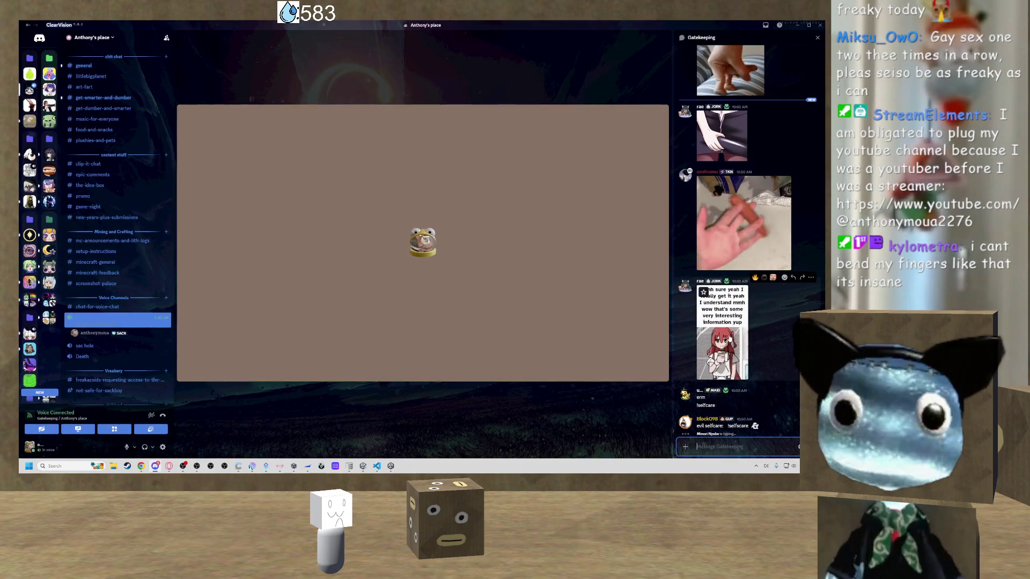
triple_click(716, 406)
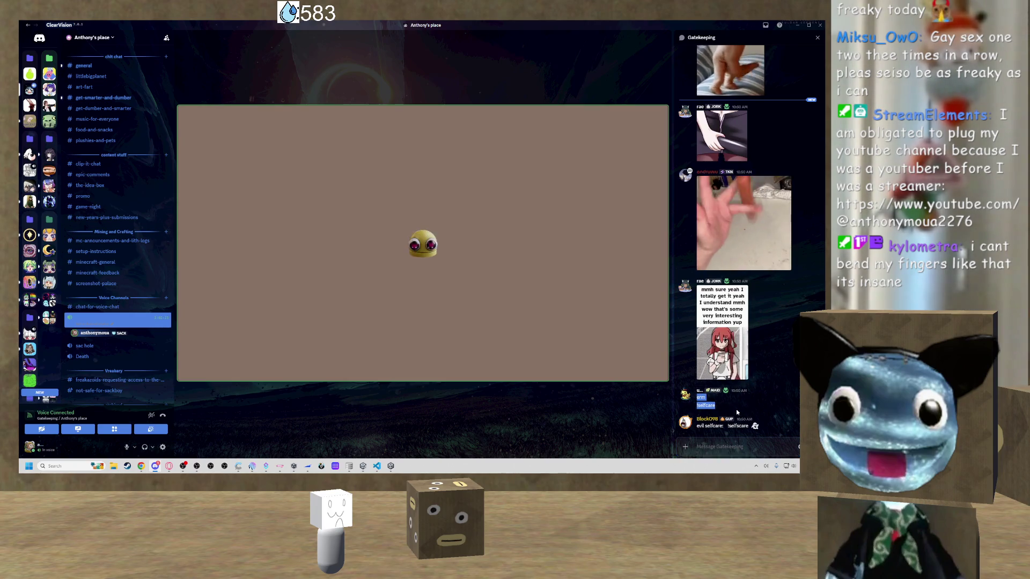
left_click(721, 333)
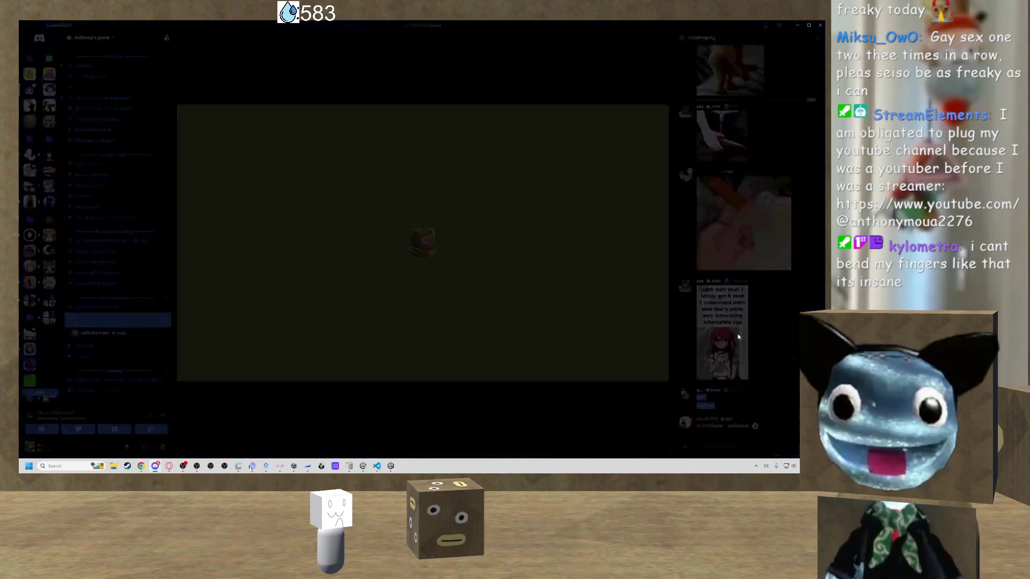
left_click(437, 241)
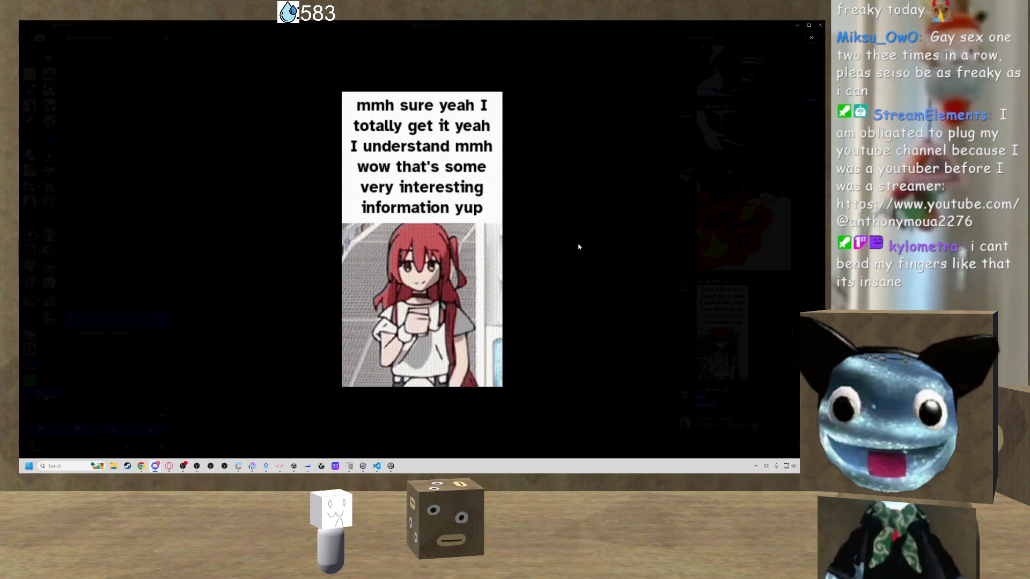
left_click(579, 246)
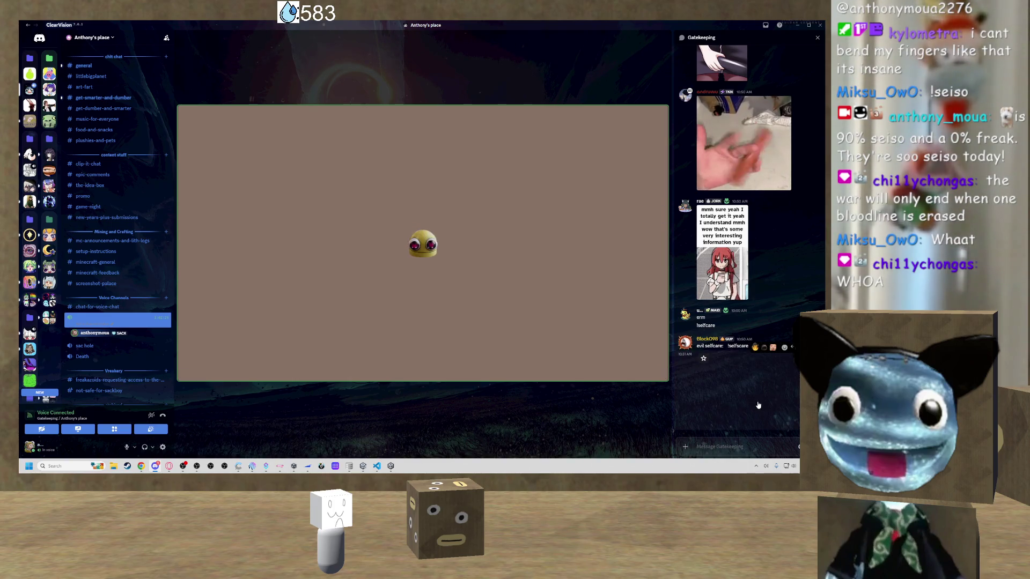
left_click(799, 26)
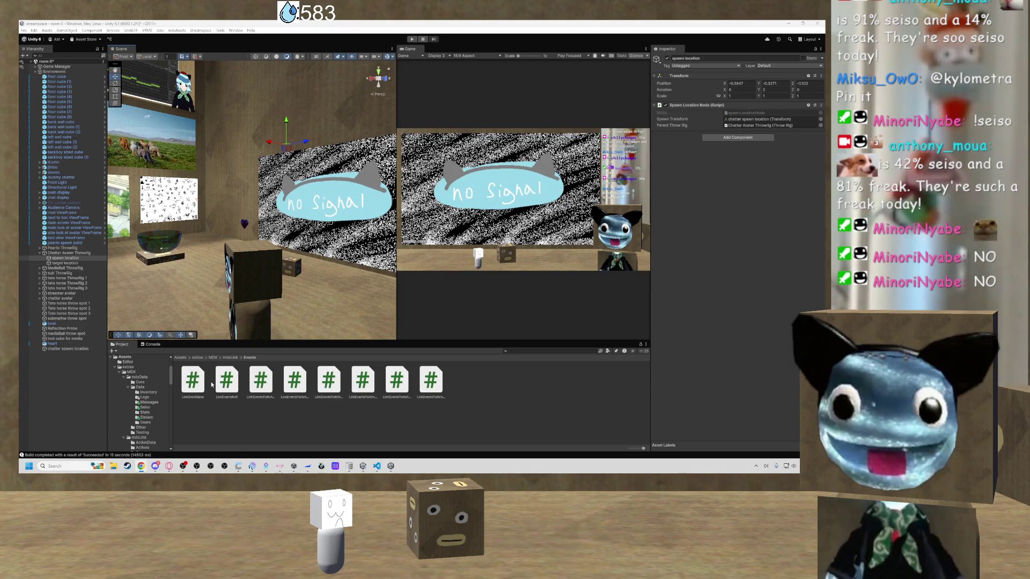
left_click(351, 466)
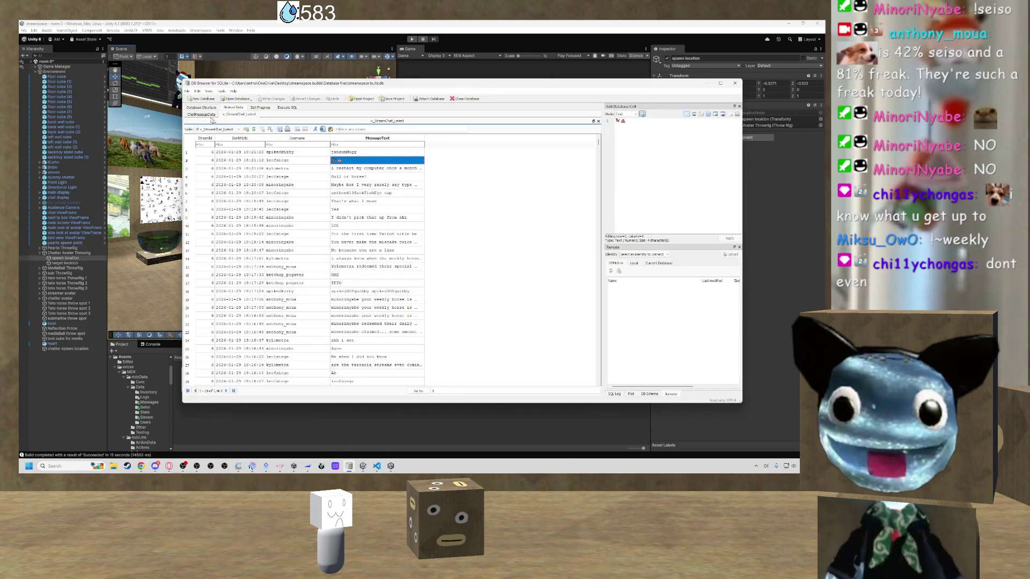
left_click(201, 114)
left_click(201, 108)
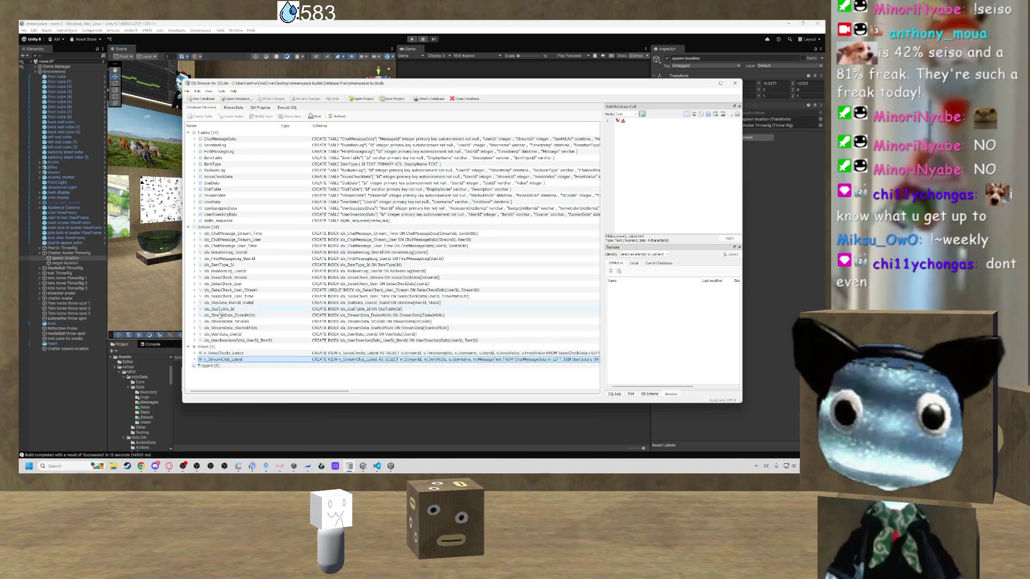
right_click(228, 354)
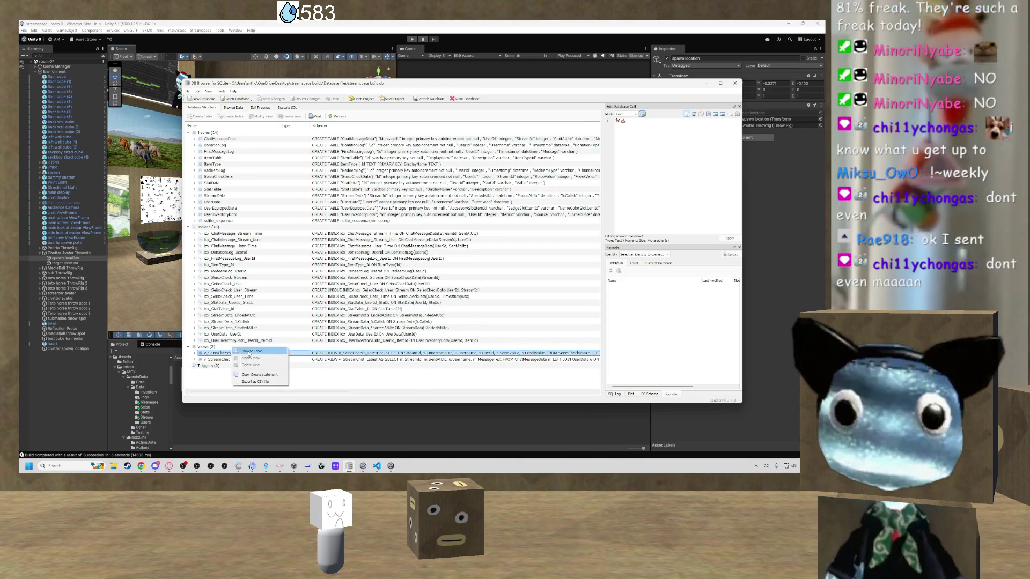
left_click(249, 352)
left_click(281, 145)
type("mini")
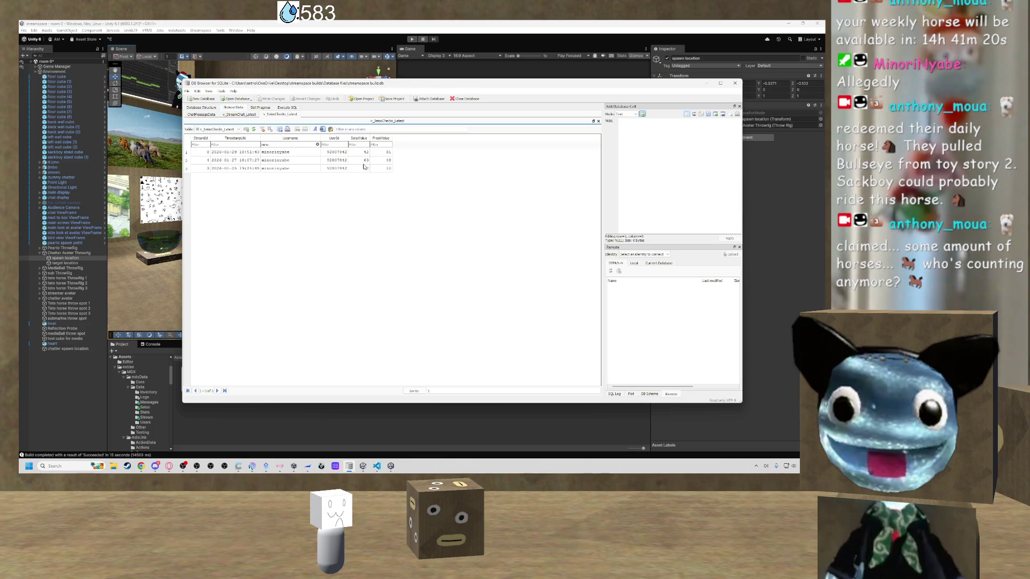
left_click(706, 84)
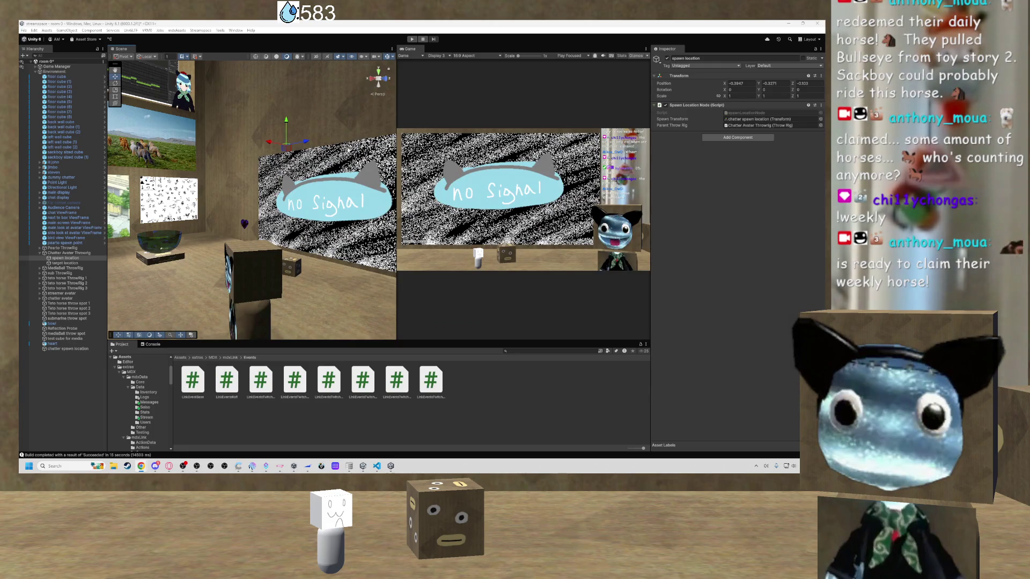
Orbit the scene and frame the chatter avatar.
mouse_move(267, 192)
left_mouse_down()
mouse_move(375, 76)
mouse_move(373, 168)
mouse_move(325, 184)
left_mouse_up()
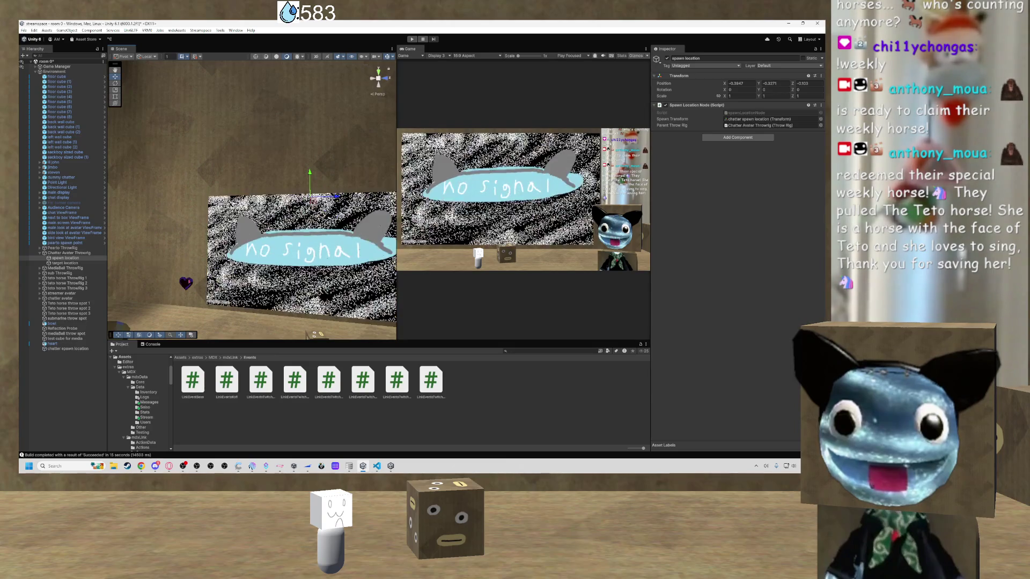
left_click_drag(252, 177, 271, 260)
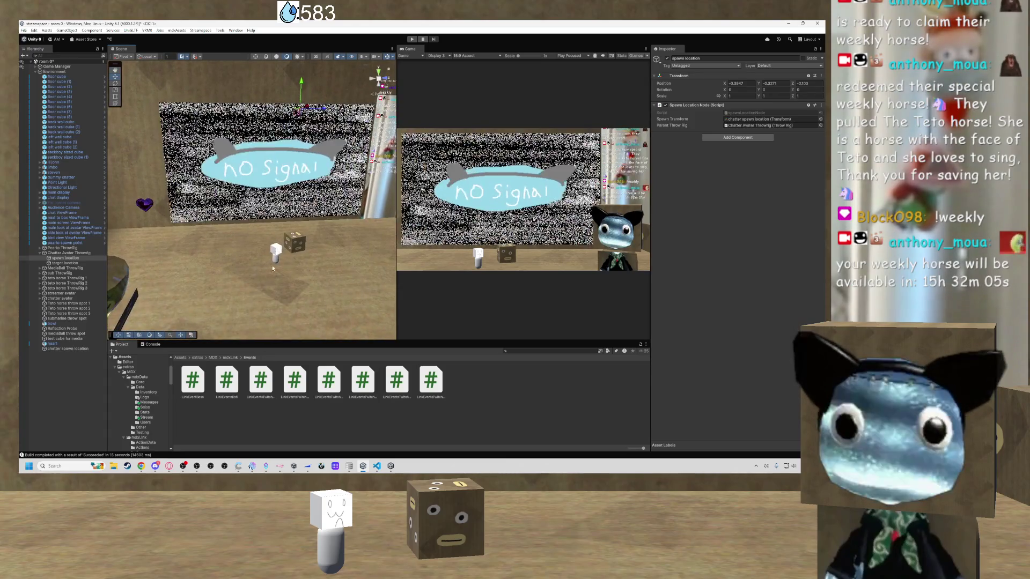
left_click(275, 257)
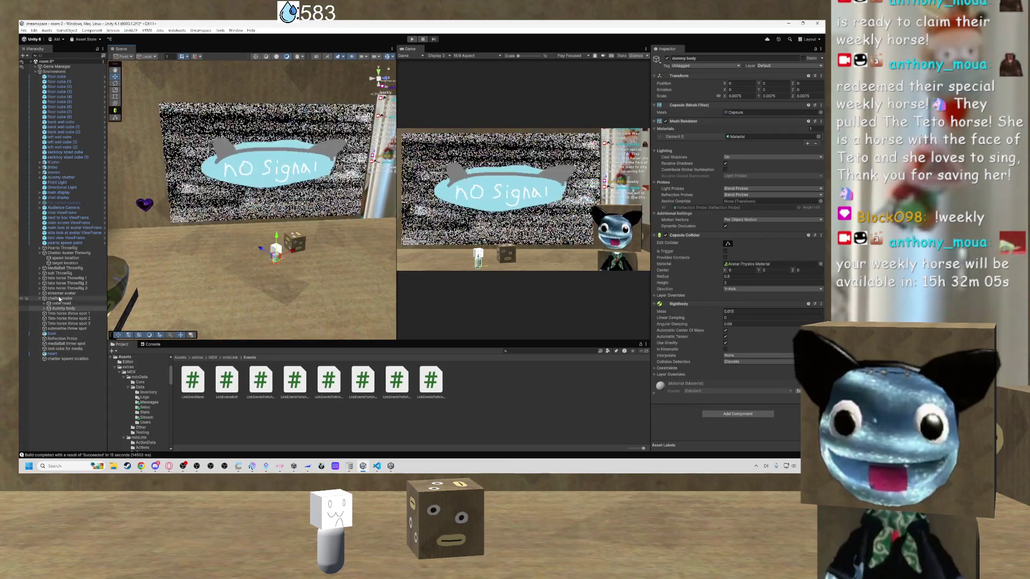
left_click(275, 257)
key("f")
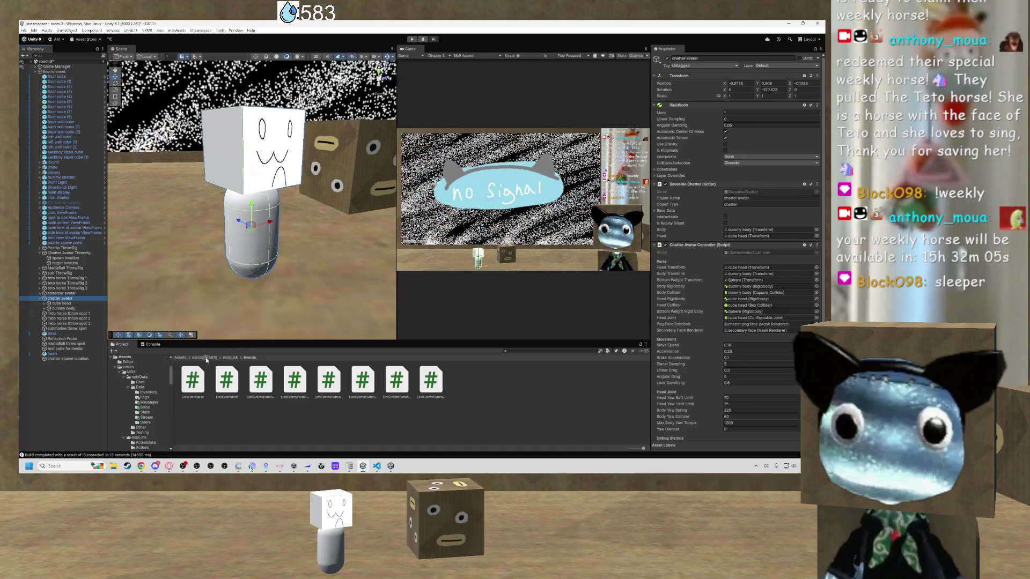
Step up through the MDX and extras folders to the top-level Assets folder.
left_click(213, 357)
left_click(198, 357)
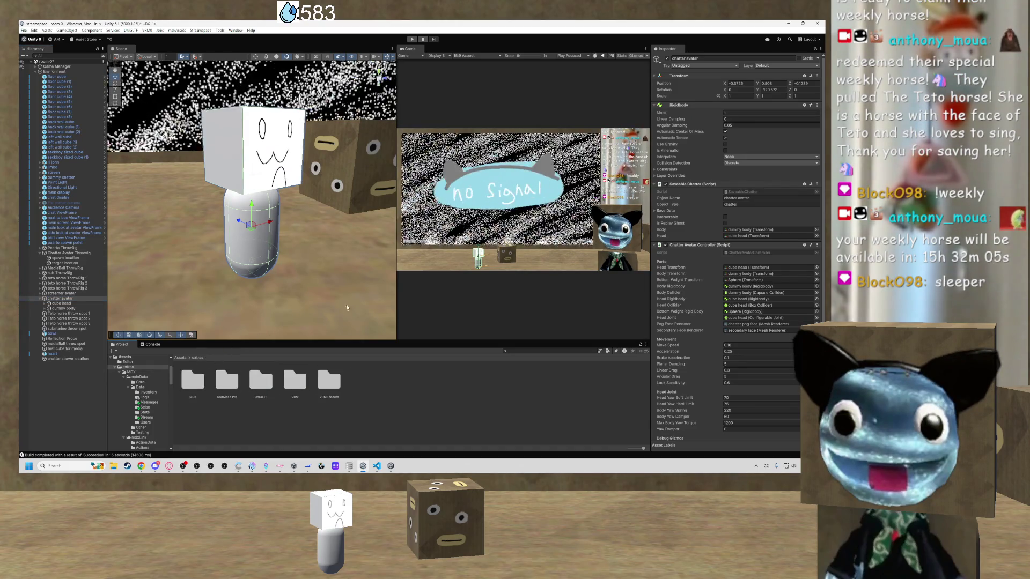
left_click(180, 358)
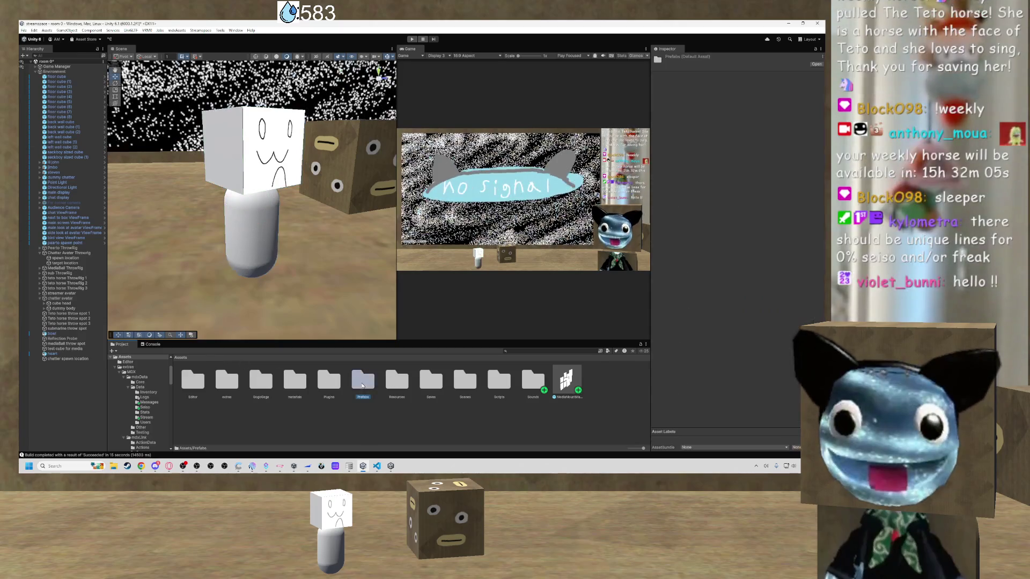
Open the Prefabs folder to list the Cube, Directional Light and heart prefabs.
double_click(362, 381)
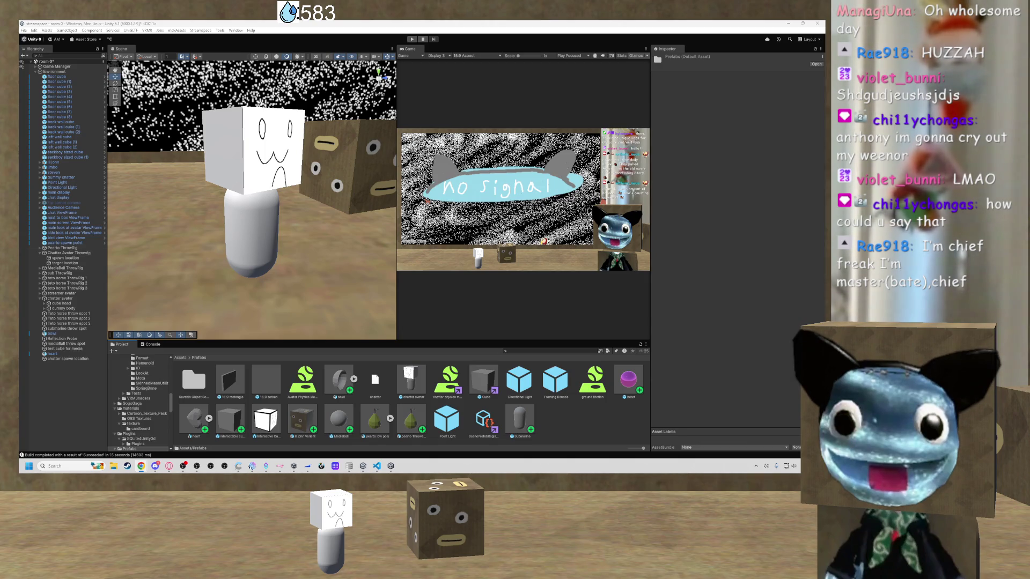
mouse_move(161, 188)
left_mouse_down()
mouse_move(306, 201)
mouse_move(262, 169)
mouse_move(236, 177)
mouse_move(279, 161)
mouse_move(255, 175)
left_mouse_up()
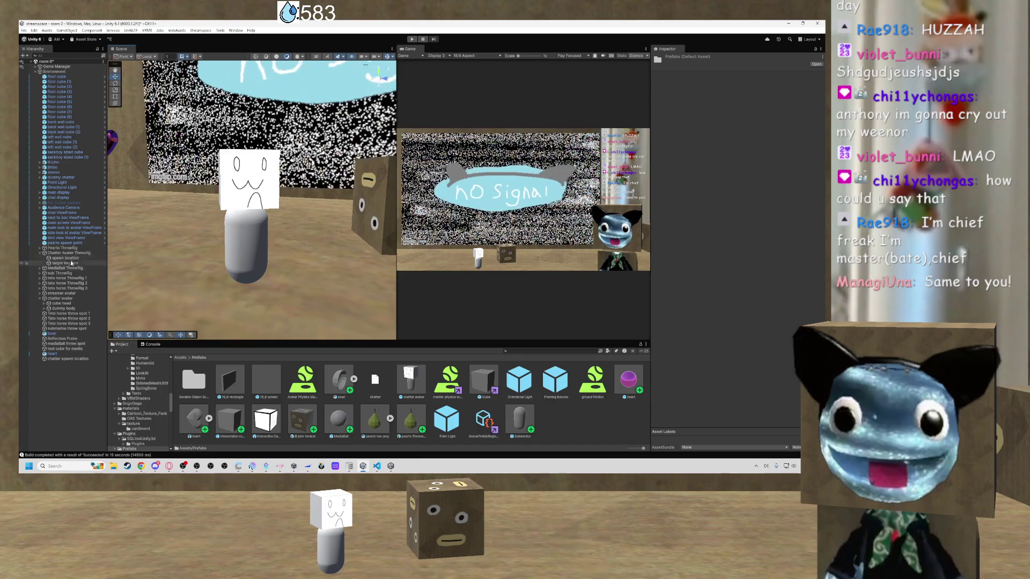
left_click(268, 203)
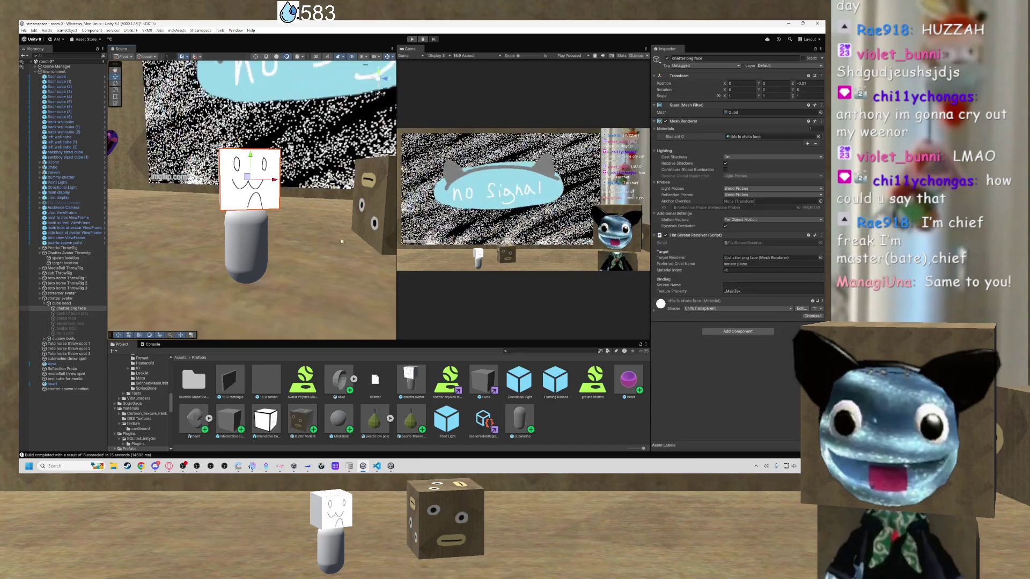
left_click(267, 245)
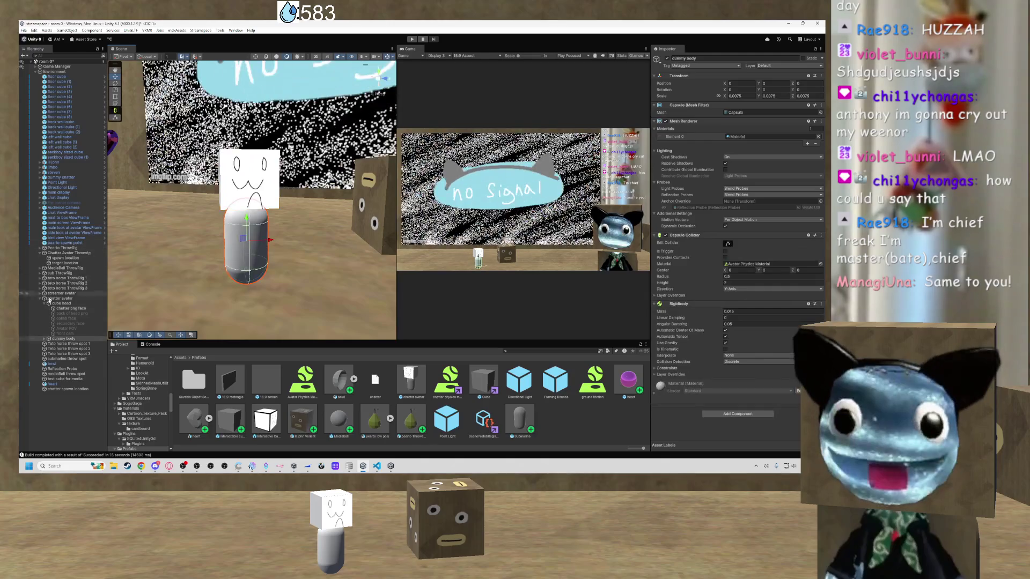
left_click(61, 298)
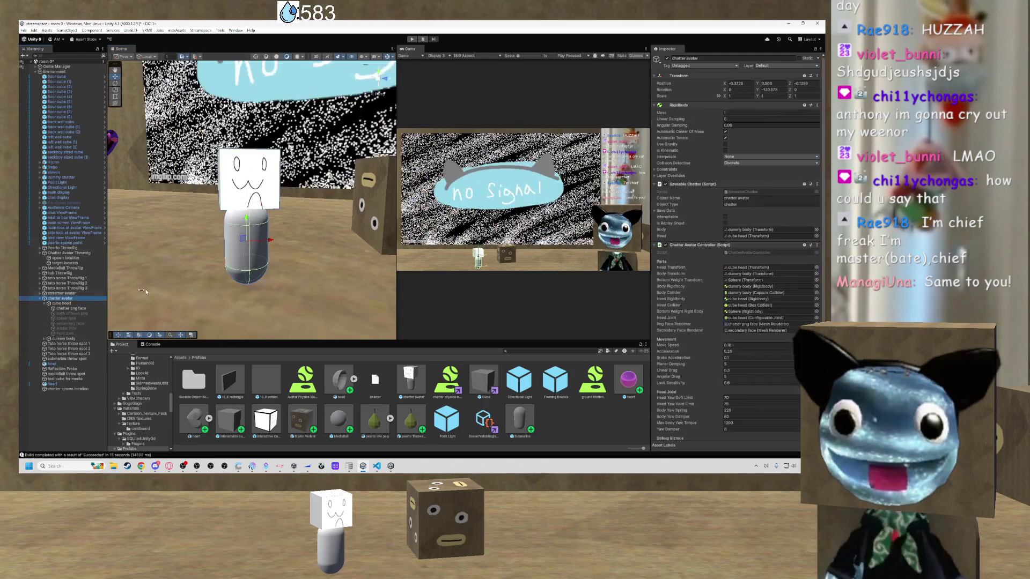
scroll(744, 316, "down", 2)
scroll(774, 268, "down", 2)
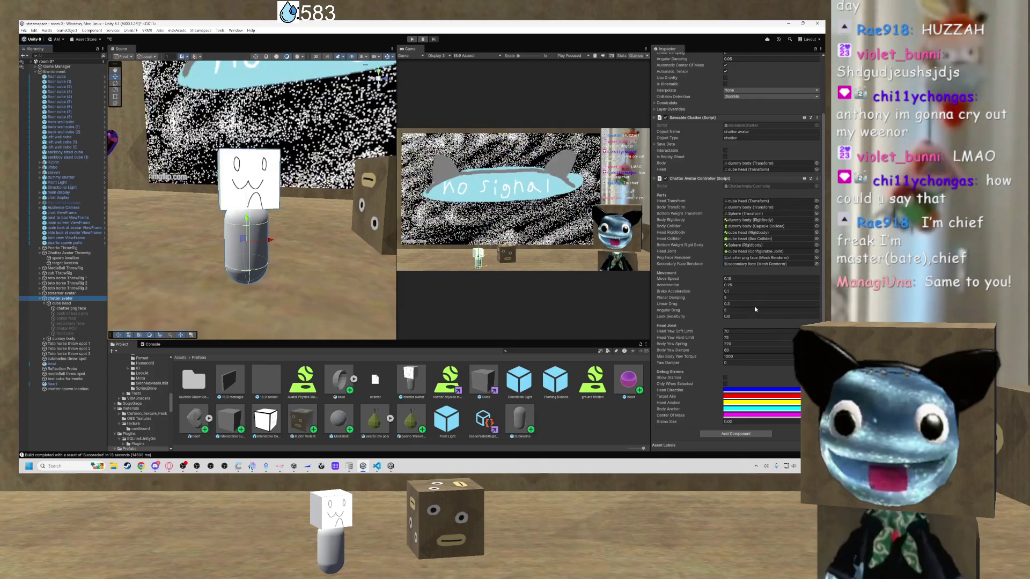
scroll(739, 253, "up", 4)
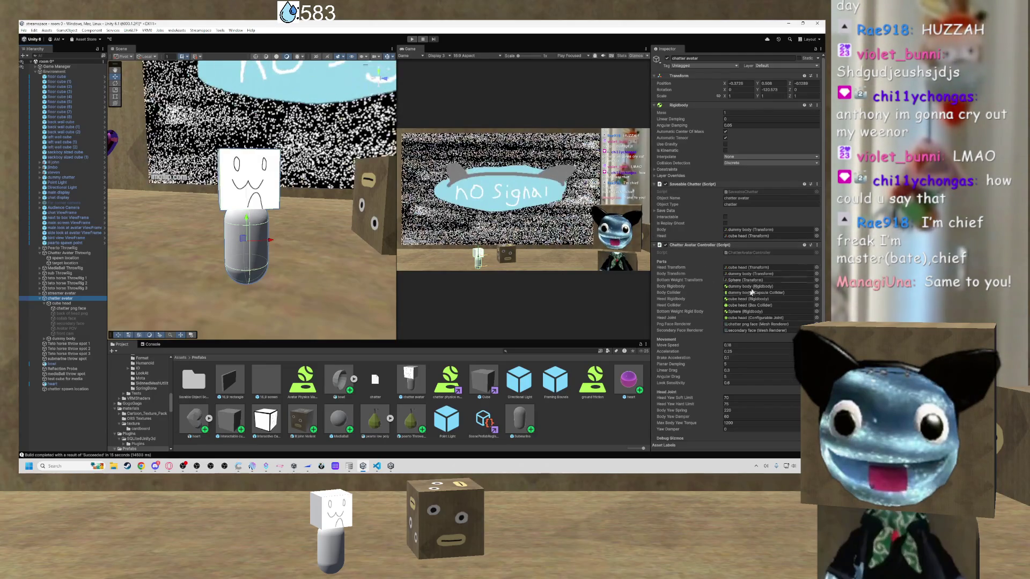
scroll(735, 269, "down", 1)
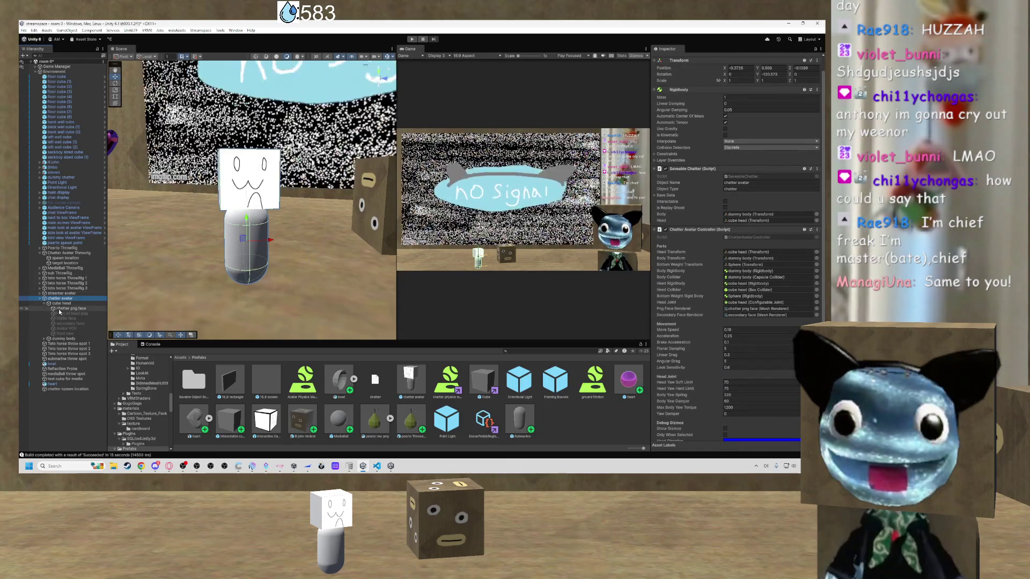
left_click(67, 333)
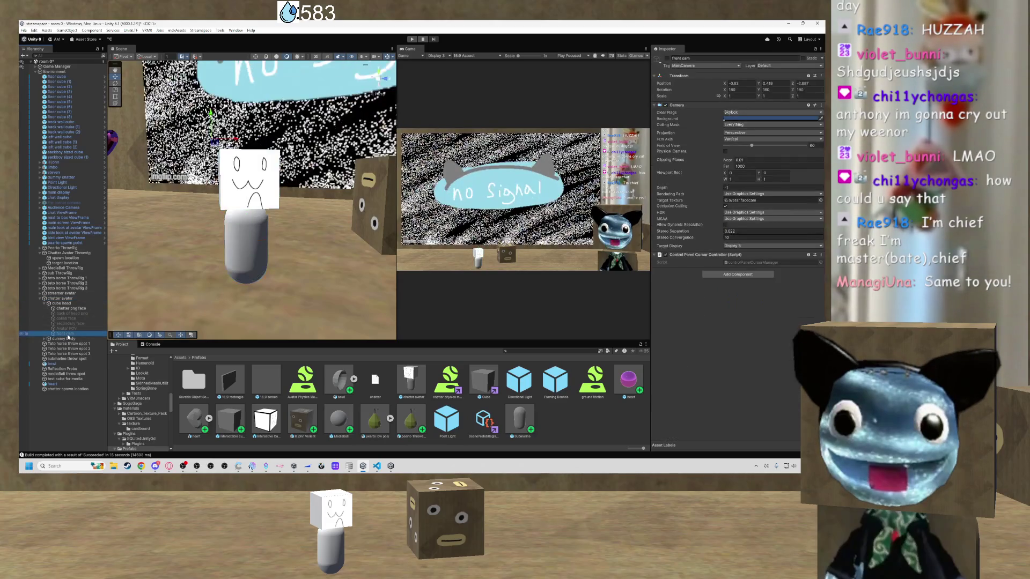
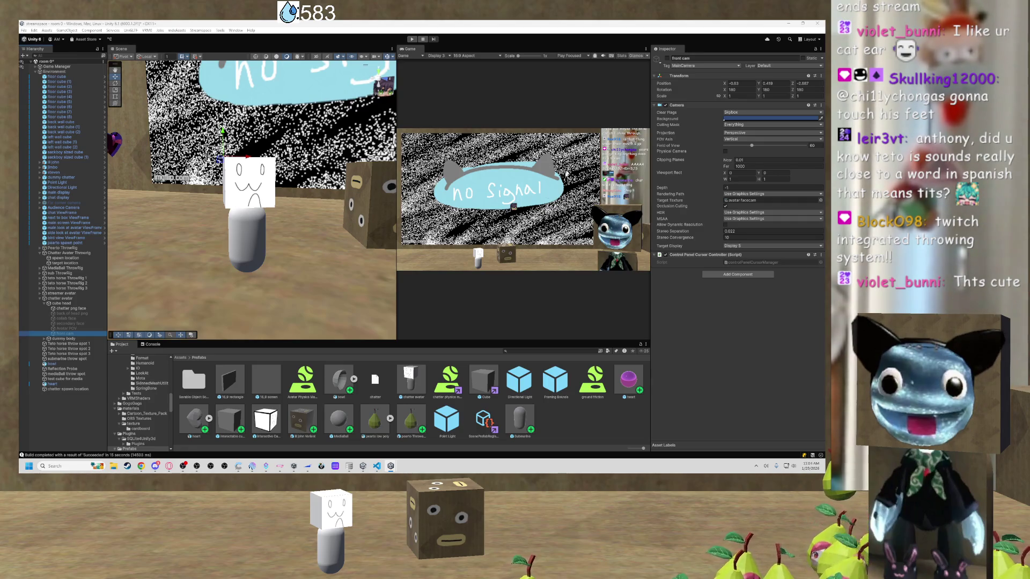
Widen the Scene view, then fly between the no-signal screen and the poster wall.
scroll(327, 263, "down", 2)
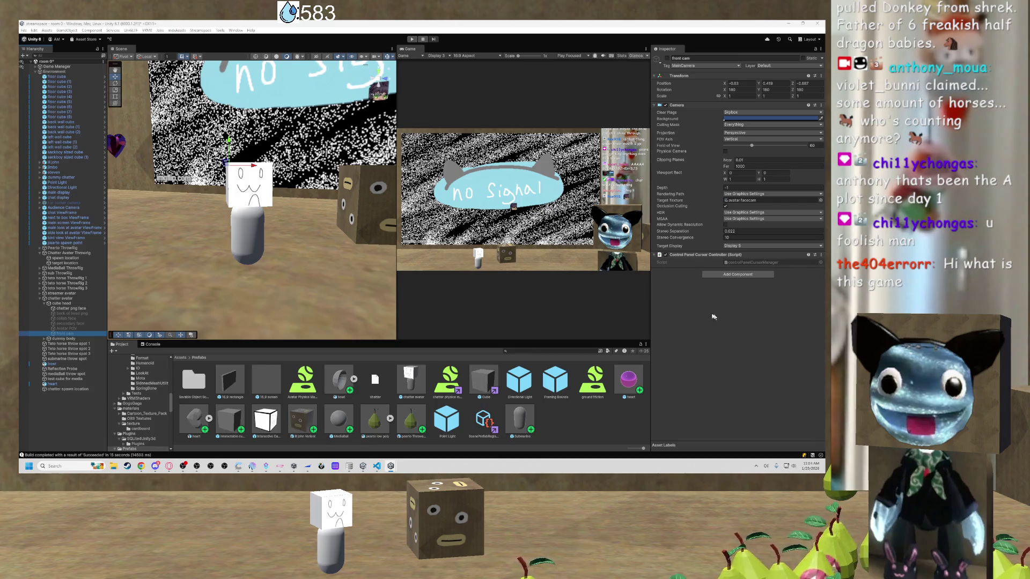
scroll(346, 262, "down", 5)
mouse_move(343, 255)
left_mouse_down()
mouse_move(276, 219)
mouse_move(371, 265)
mouse_move(354, 257)
mouse_move(459, 274)
mouse_move(341, 252)
mouse_move(422, 245)
mouse_move(389, 240)
left_mouse_up()
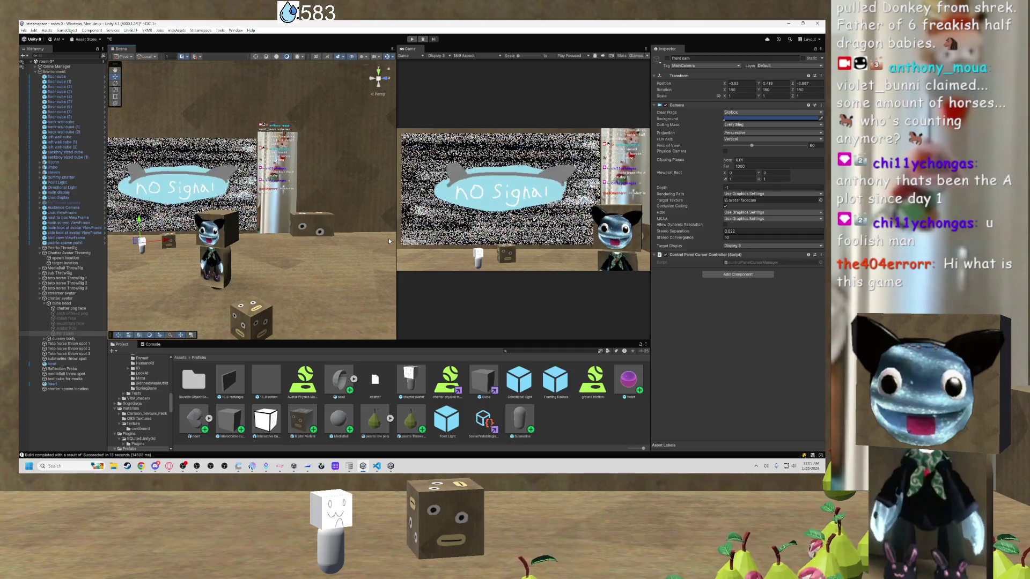
left_click_drag(397, 283, 434, 284)
mouse_move(278, 252)
left_mouse_down()
mouse_move(190, 261)
mouse_move(448, 248)
left_mouse_up()
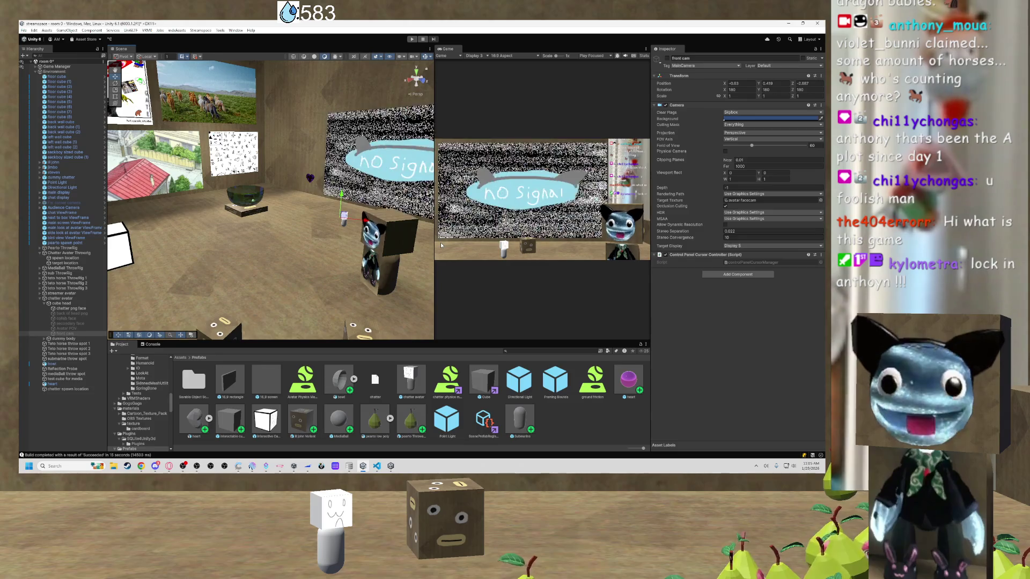
mouse_move(408, 230)
left_mouse_down()
mouse_move(367, 223)
mouse_move(401, 212)
mouse_move(415, 236)
left_mouse_up()
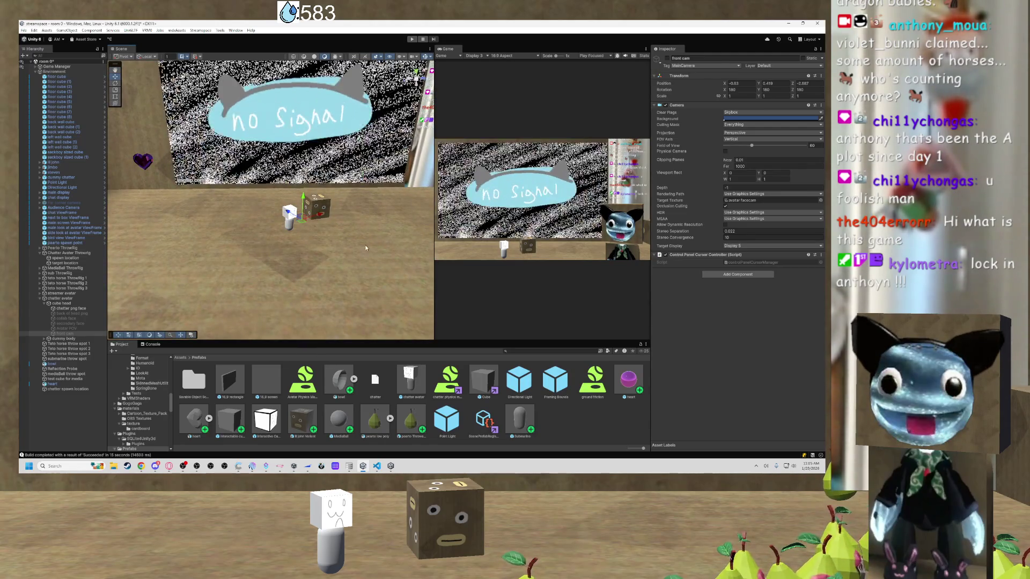
Inspect the avatar's dummy body capsule and cube head, orbiting around the brown cube.
scroll(365, 244, "up", 5)
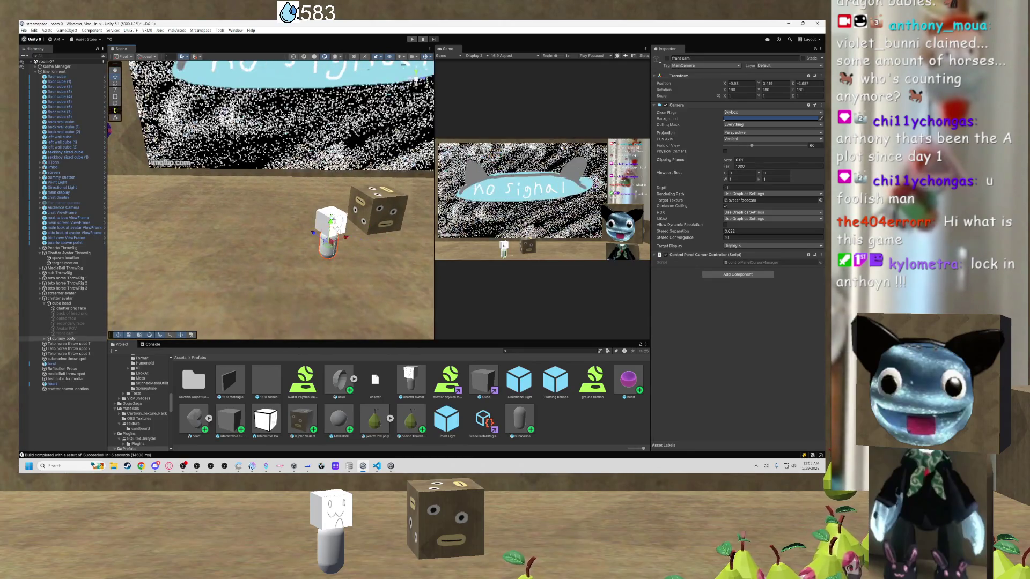
left_click(336, 243)
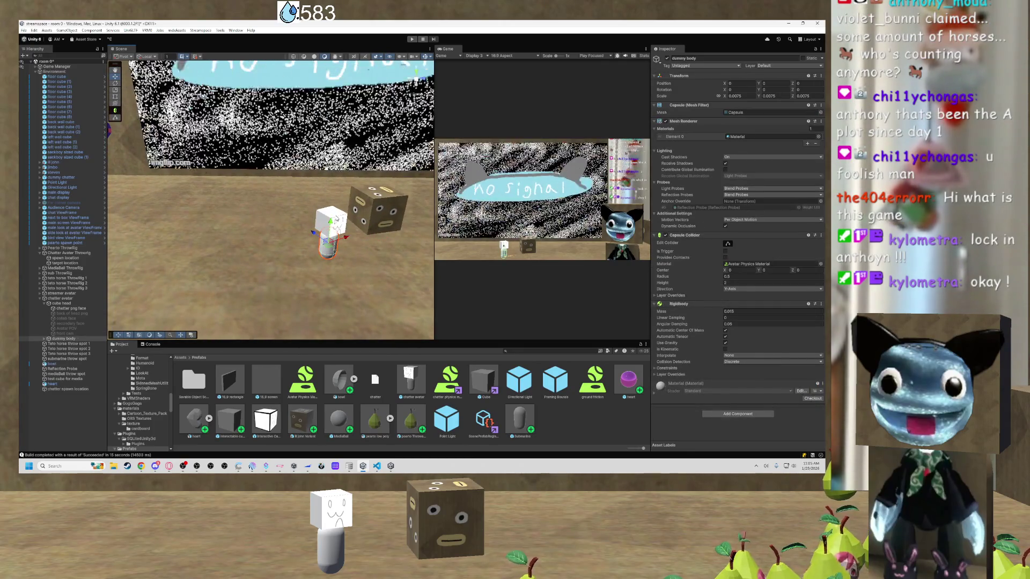
left_click(322, 222)
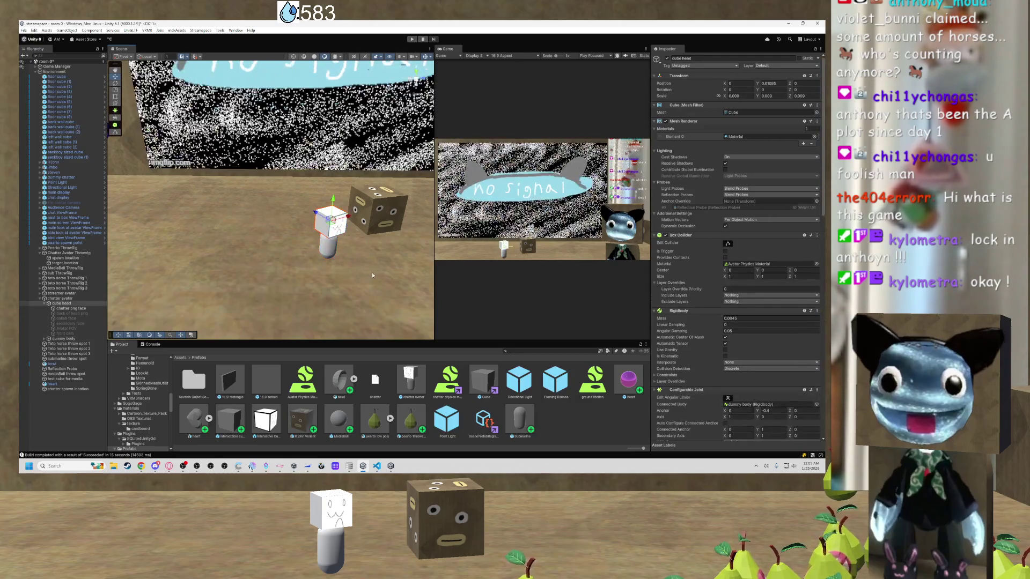
left_click_drag(370, 271, 341, 262)
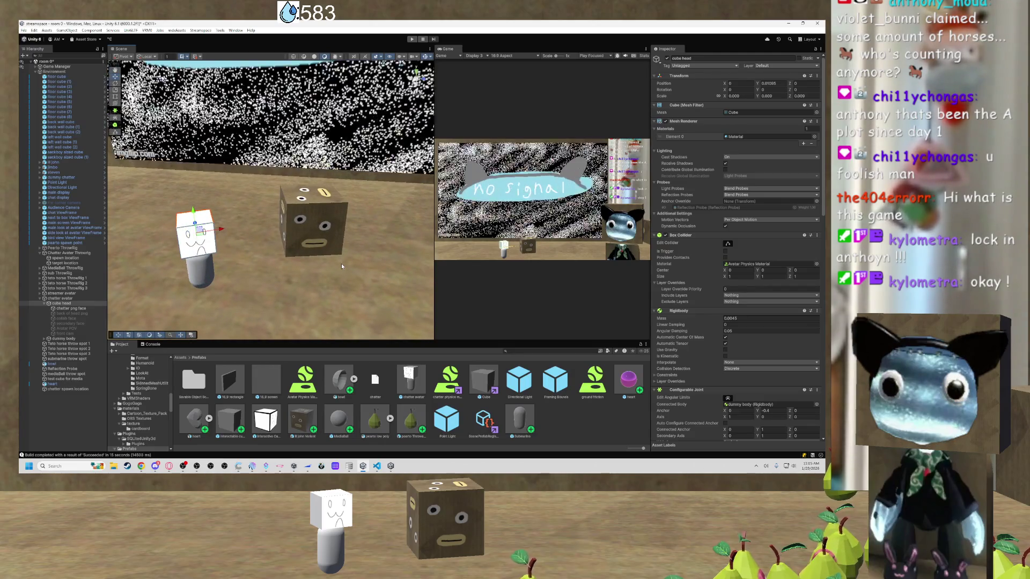
Delete the chatter avatar and chatter prefab assets from the Prefabs folder.
left_click(411, 380)
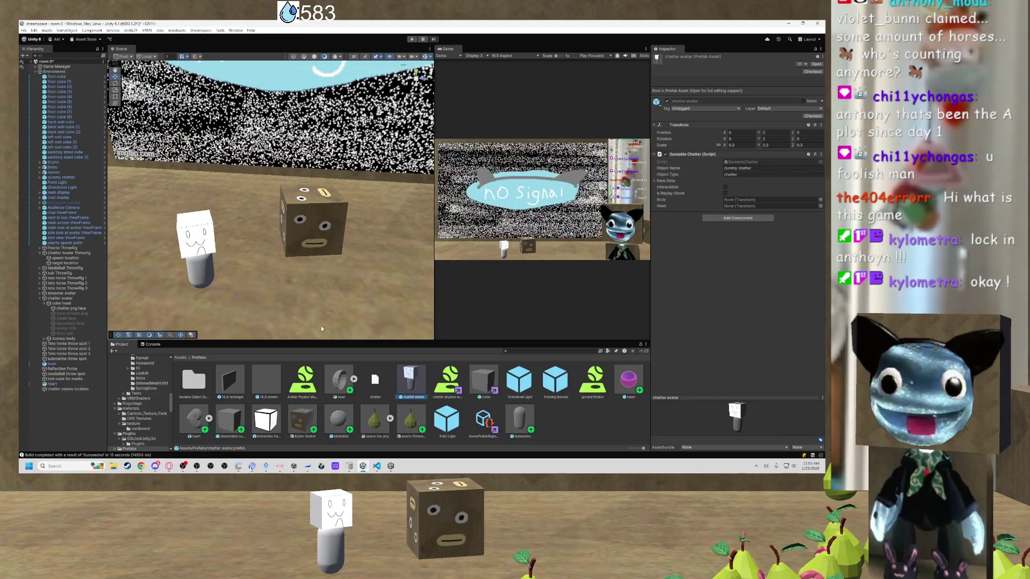
left_click(380, 391)
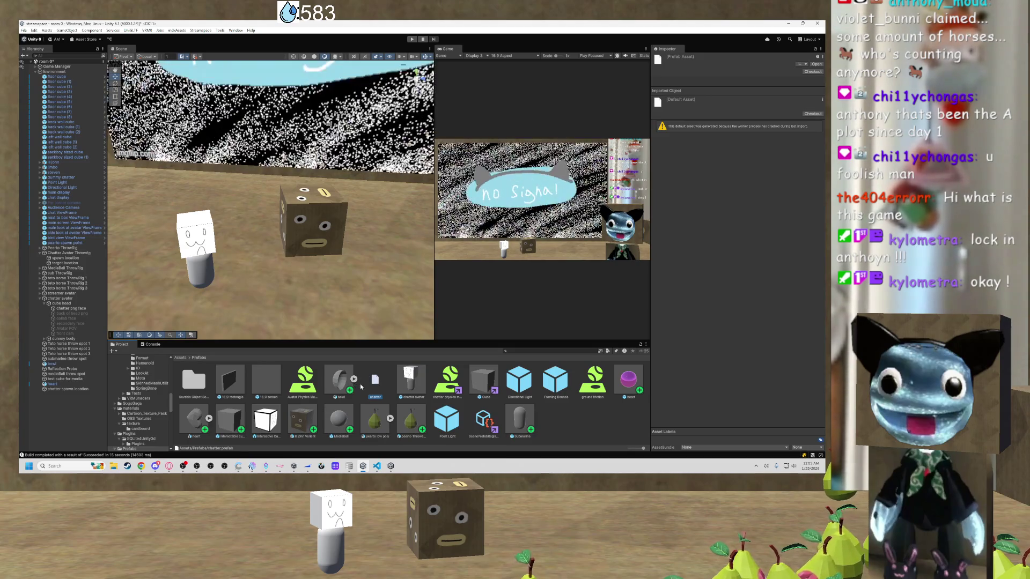
key("Right")
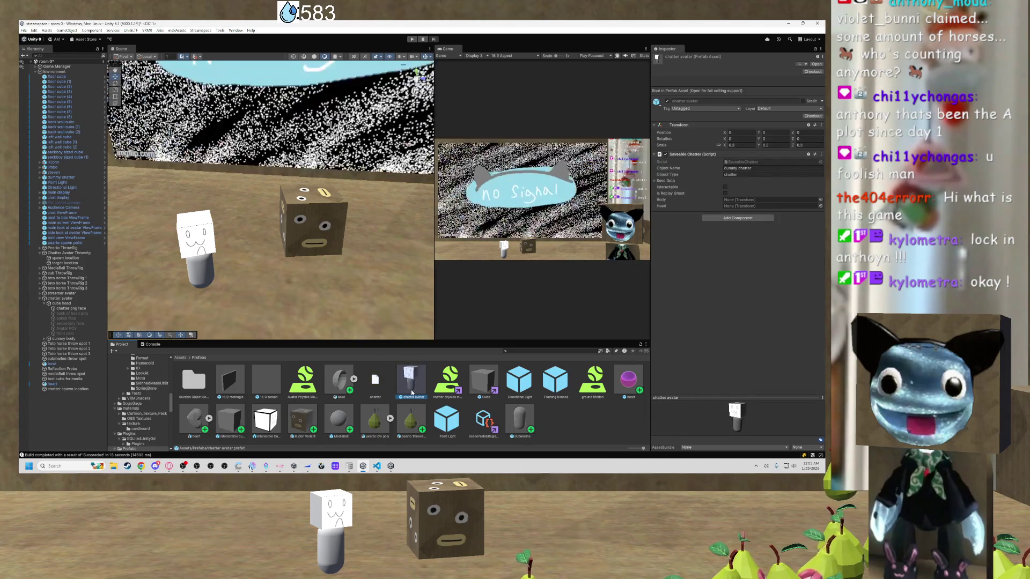
left_click(61, 339)
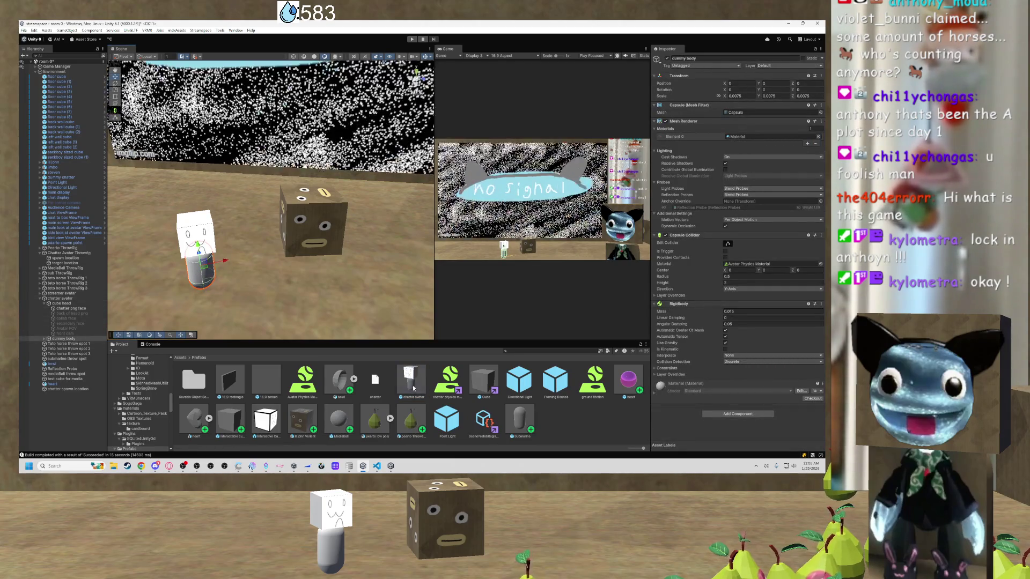
left_click(412, 385)
left_click(376, 379, "ctrl")
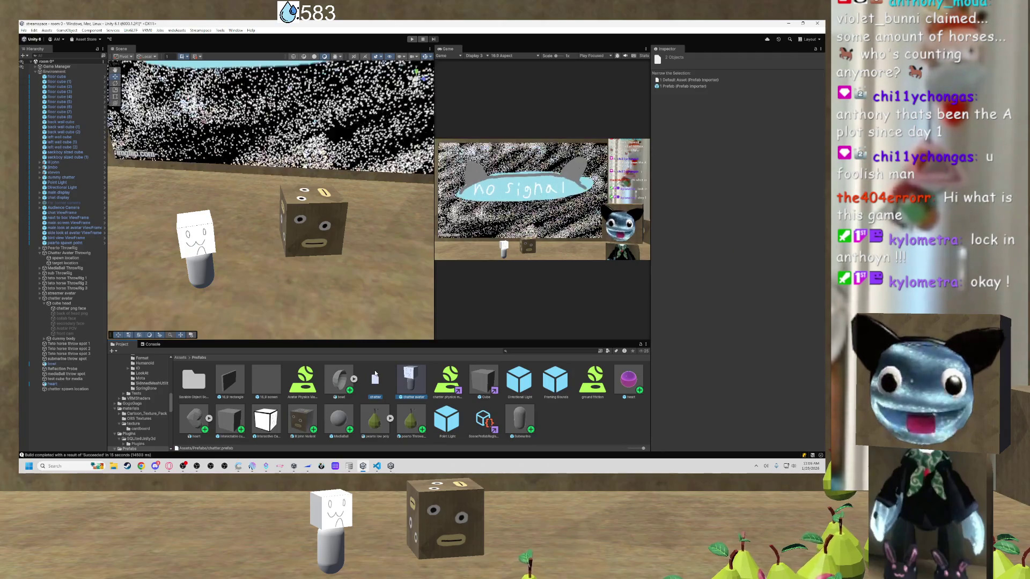
key("Delete")
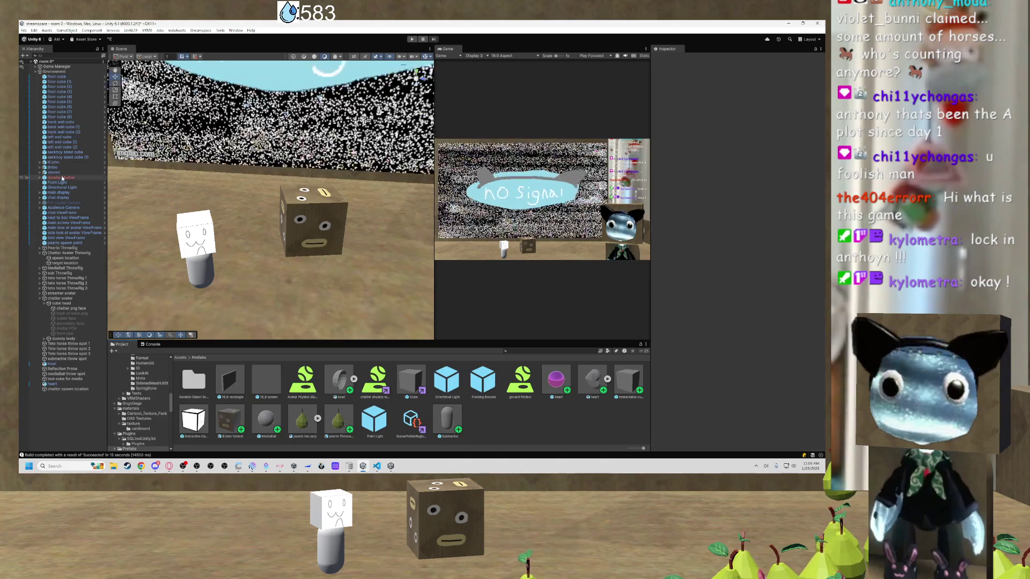
Frame the stray dummy chatter object out on the dark floor and delete it.
left_click(195, 265)
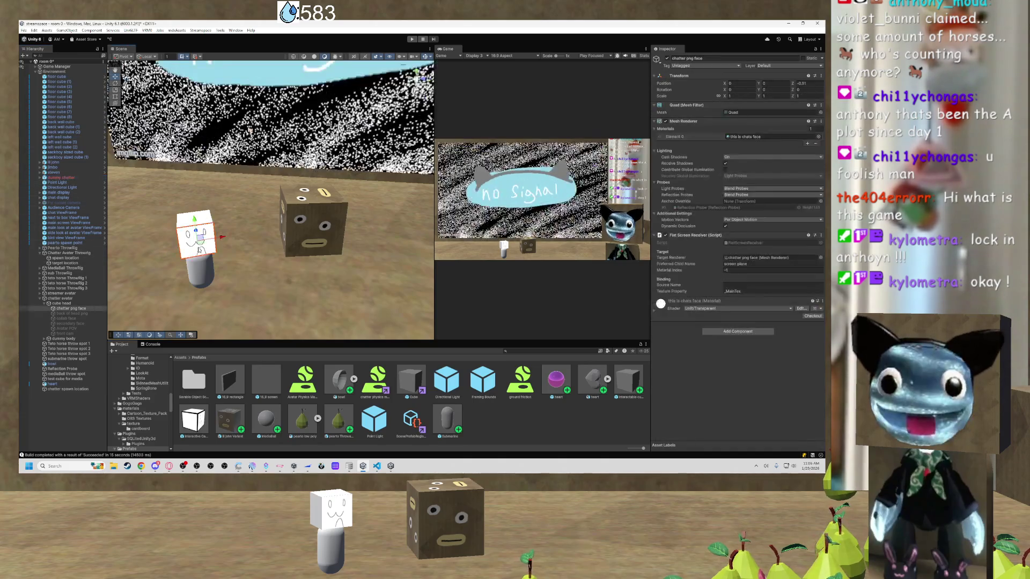
left_click(196, 271)
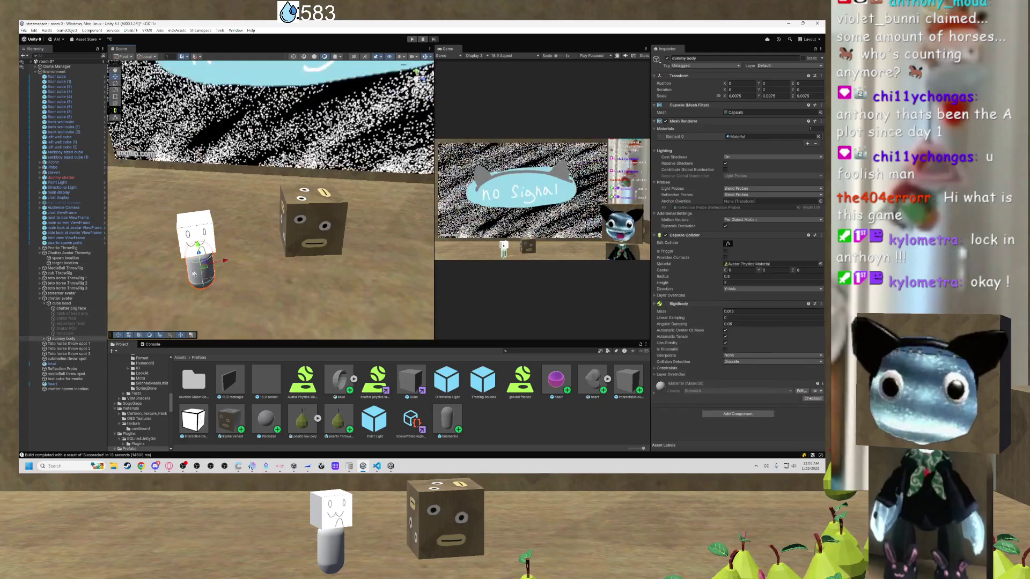
double_click(61, 178)
scroll(277, 283, "down", 5)
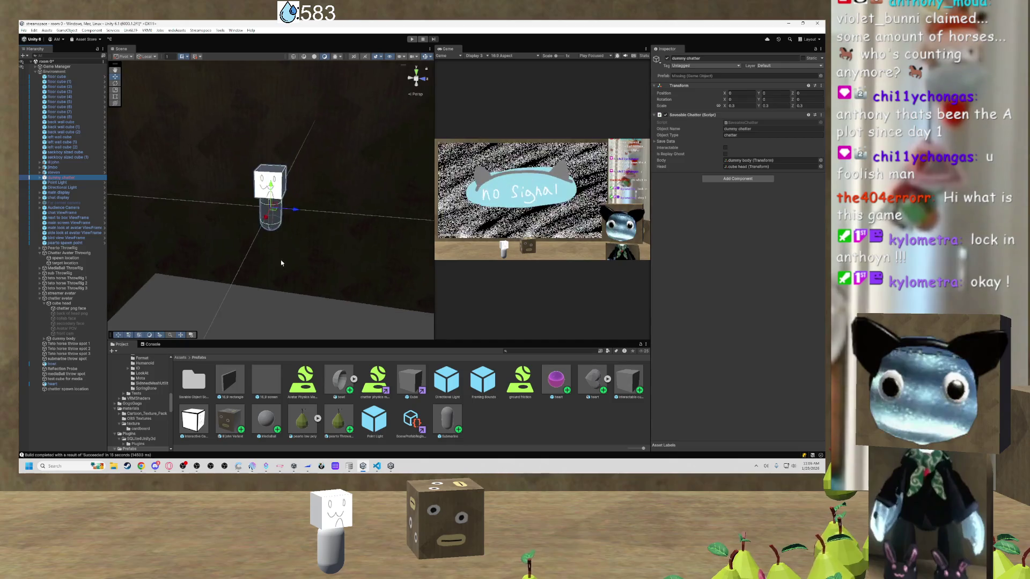
mouse_move(280, 261)
left_mouse_down()
mouse_move(349, 225)
mouse_move(374, 155)
mouse_move(331, 198)
mouse_move(314, 167)
left_mouse_up()
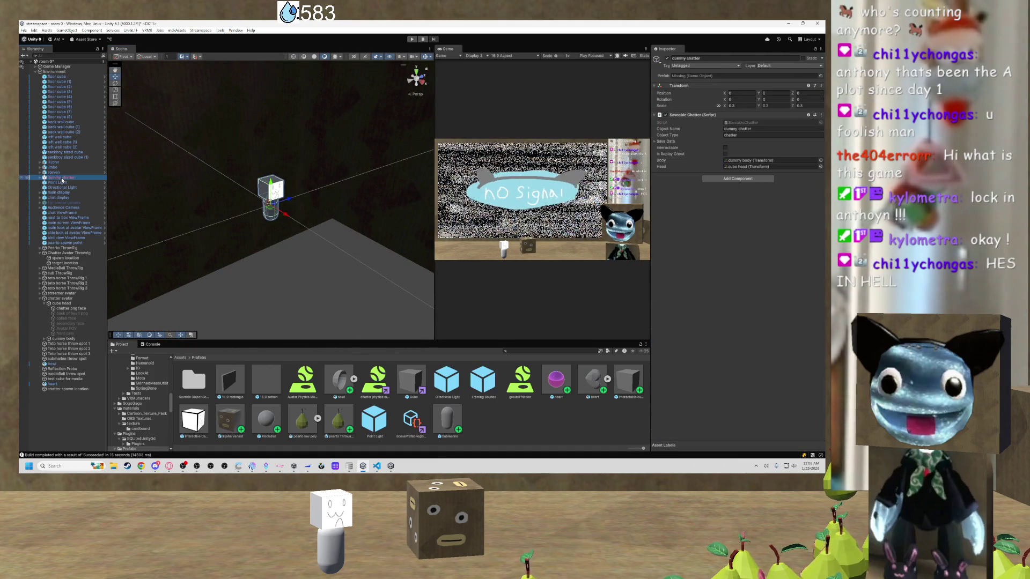
key("Delete")
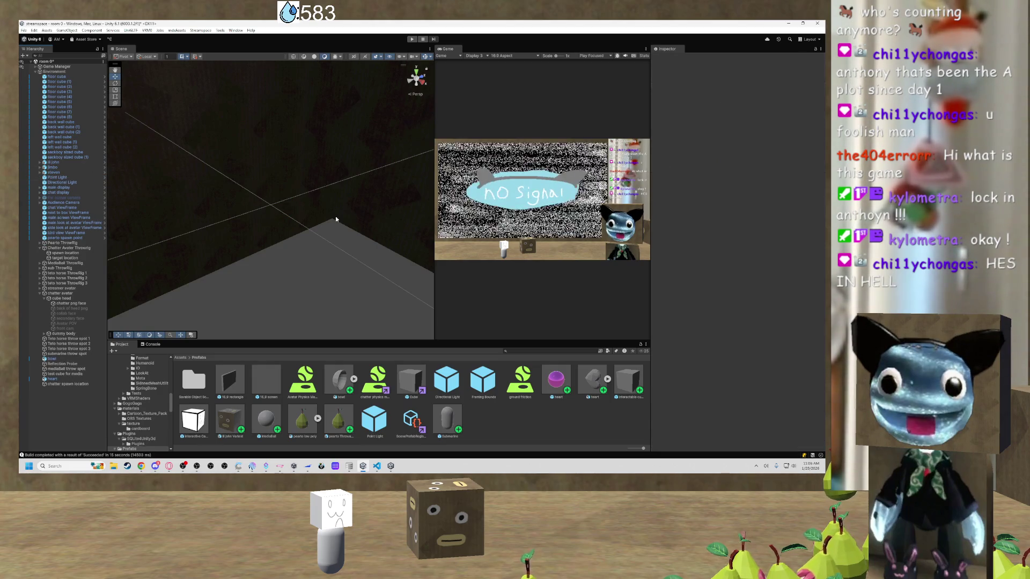
mouse_move(344, 216)
left_mouse_down()
mouse_move(413, 84)
mouse_move(387, 120)
mouse_move(413, 85)
mouse_move(335, 95)
mouse_move(391, 127)
mouse_move(356, 248)
mouse_move(317, 202)
mouse_move(325, 173)
mouse_move(329, 204)
mouse_move(311, 232)
mouse_move(275, 108)
mouse_move(259, 177)
mouse_move(262, 227)
mouse_move(267, 193)
mouse_move(335, 196)
mouse_move(290, 280)
left_mouse_up()
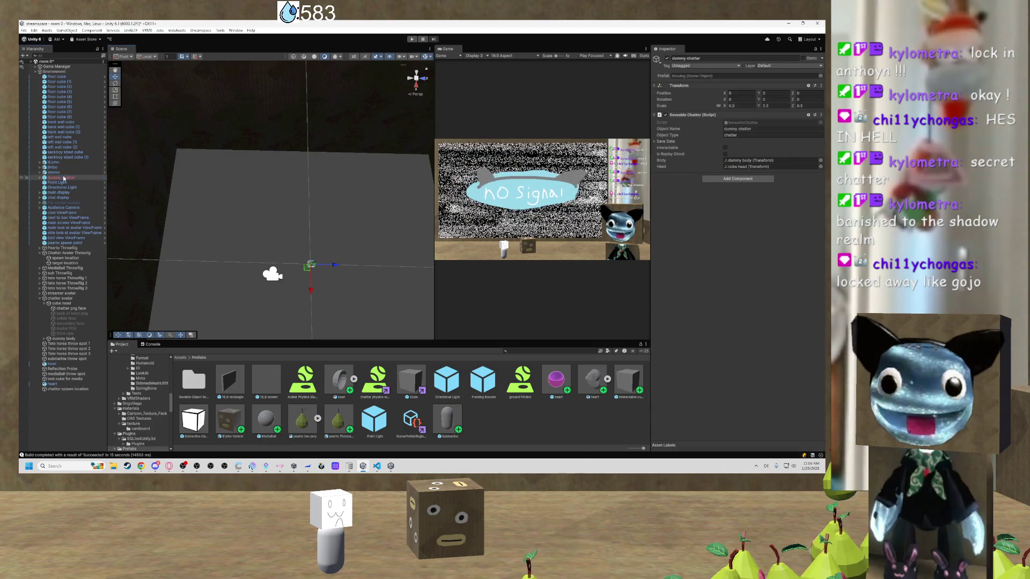
Frame dummy chatter and inspect its dummy body and cube head children from the front.
double_click(63, 178)
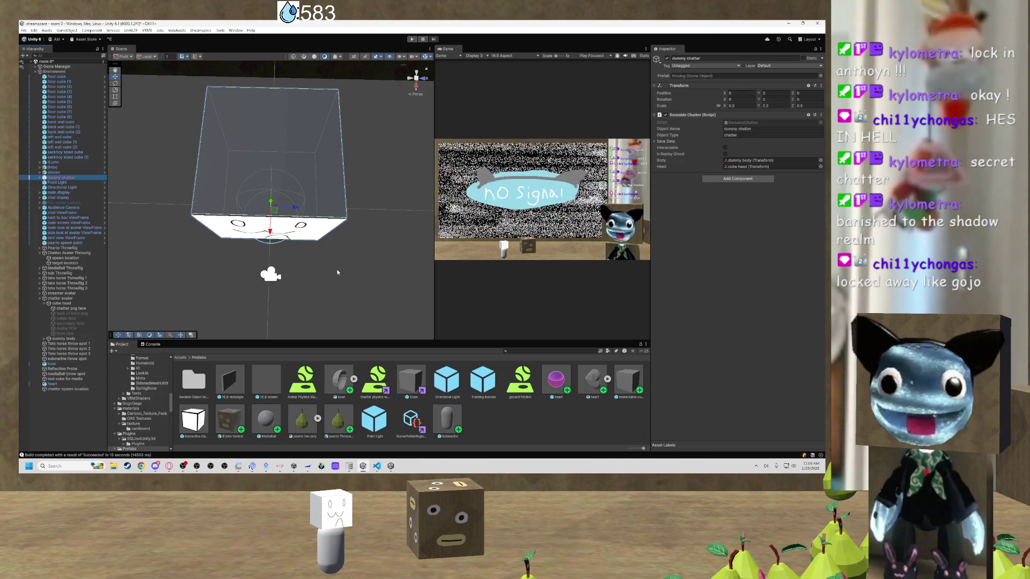
left_click_drag(321, 246, 257, 188)
left_click(39, 178)
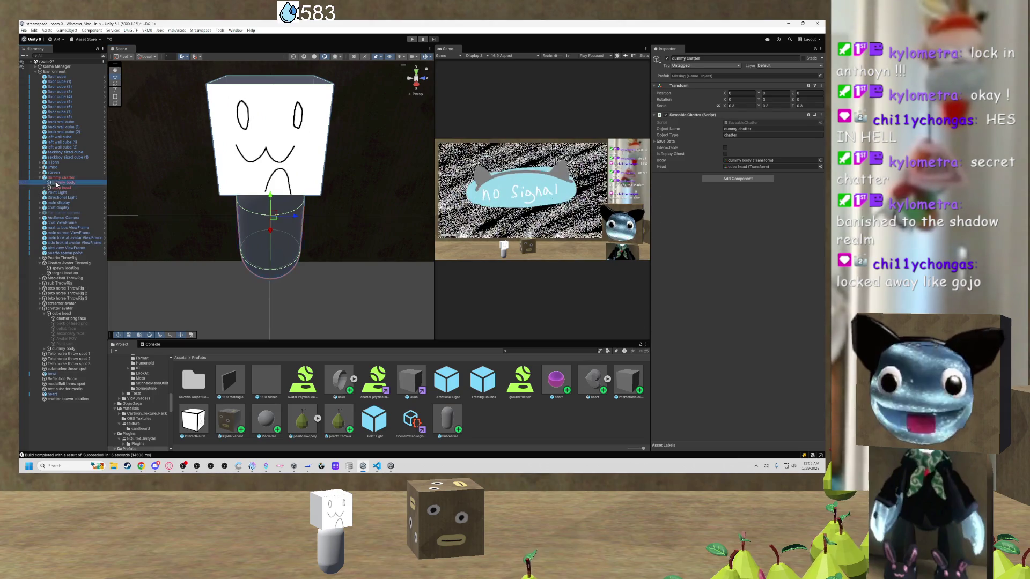
left_click(62, 183)
left_click(60, 189)
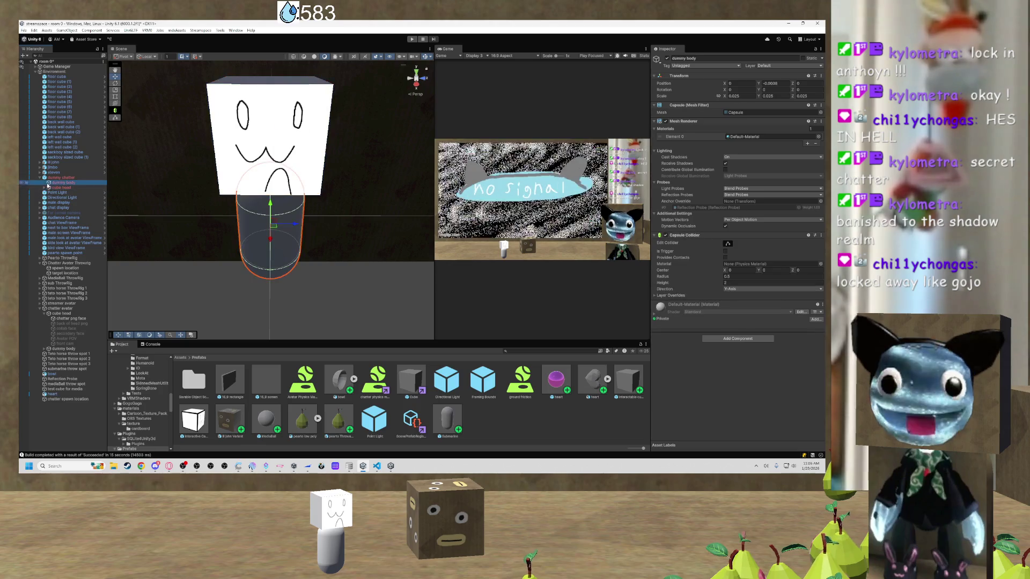
key("Right")
Delete dummy chatter along with its dummy body and cube head, then view the room.
left_click(65, 183)
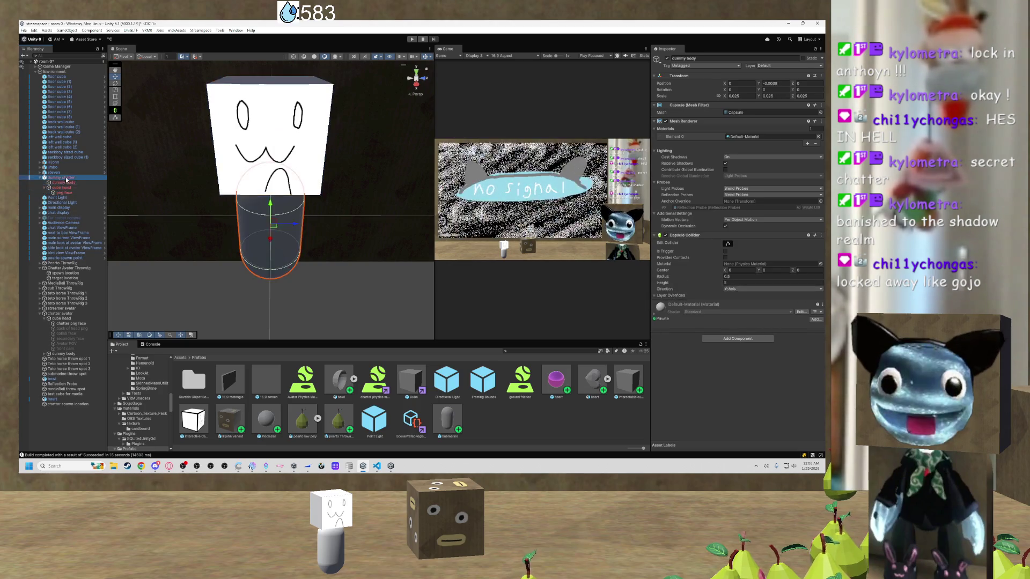
key("Left")
left_click(67, 184)
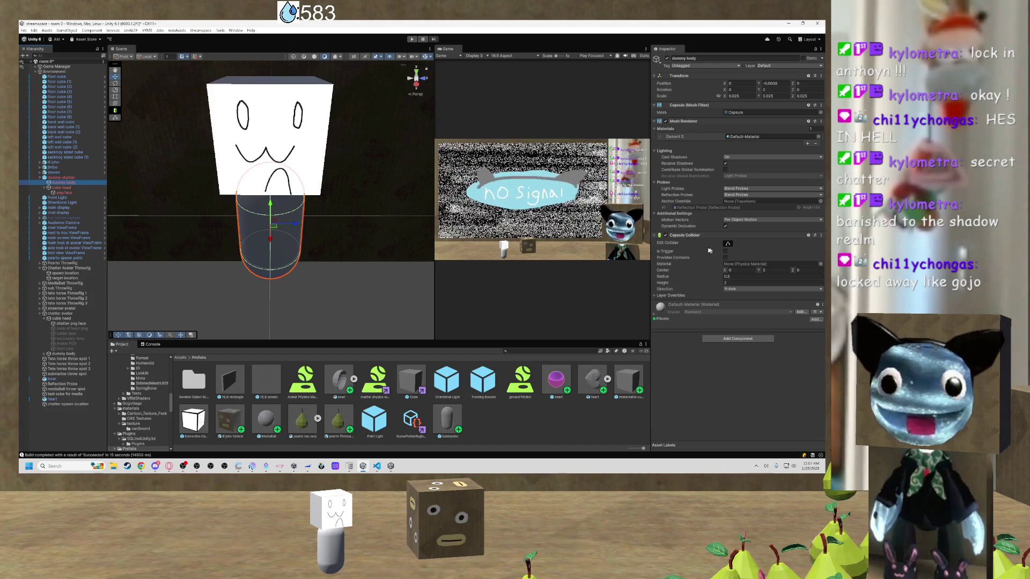
left_click(65, 189)
scroll(355, 221, "down", 3)
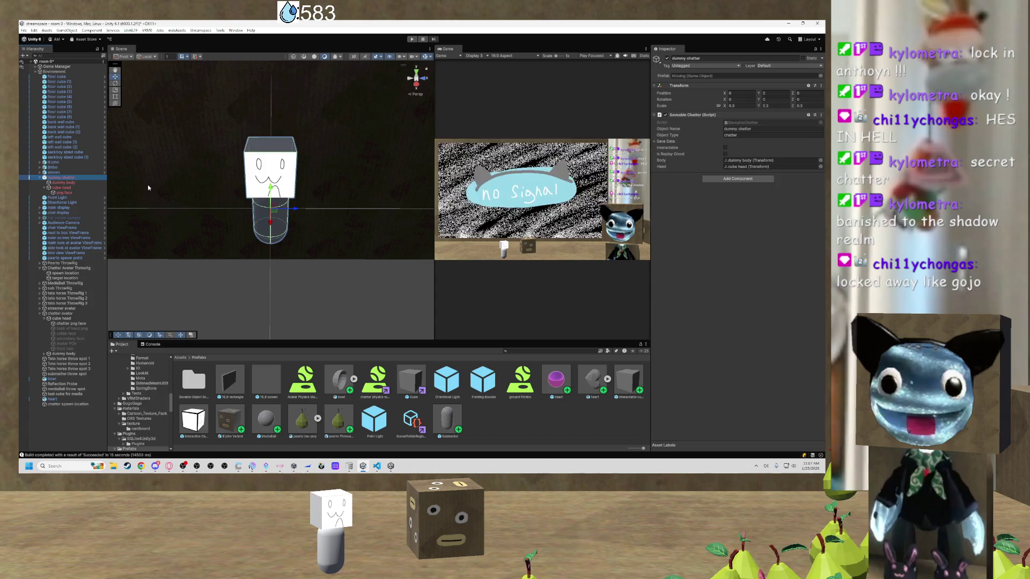
key("Delete")
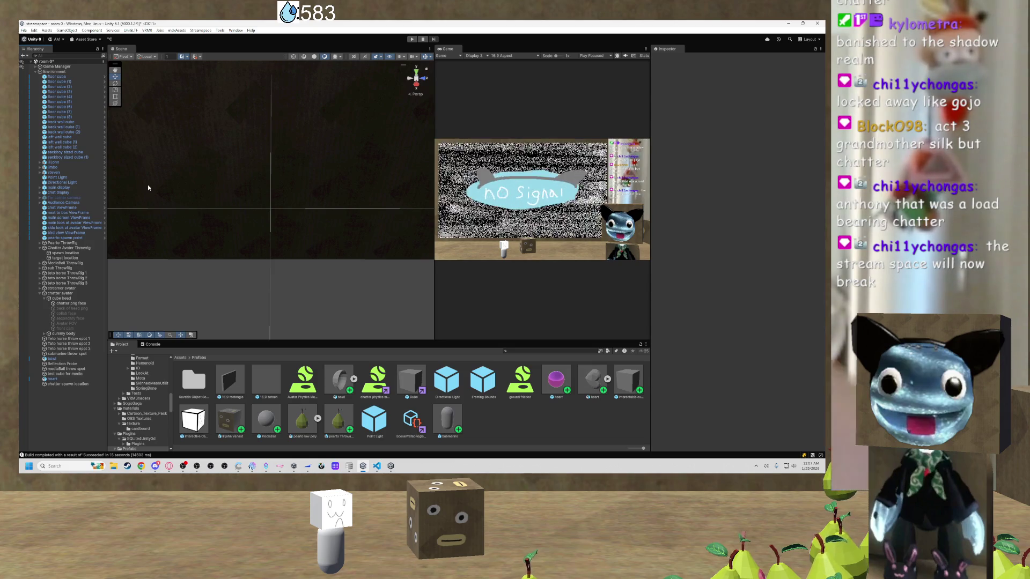
mouse_move(173, 171)
left_mouse_down()
mouse_move(347, 280)
mouse_move(336, 294)
mouse_move(303, 287)
left_mouse_up()
Settle the Scene view near the no-signal screen, looking over the room.
left_click_drag(304, 187, 302, 191)
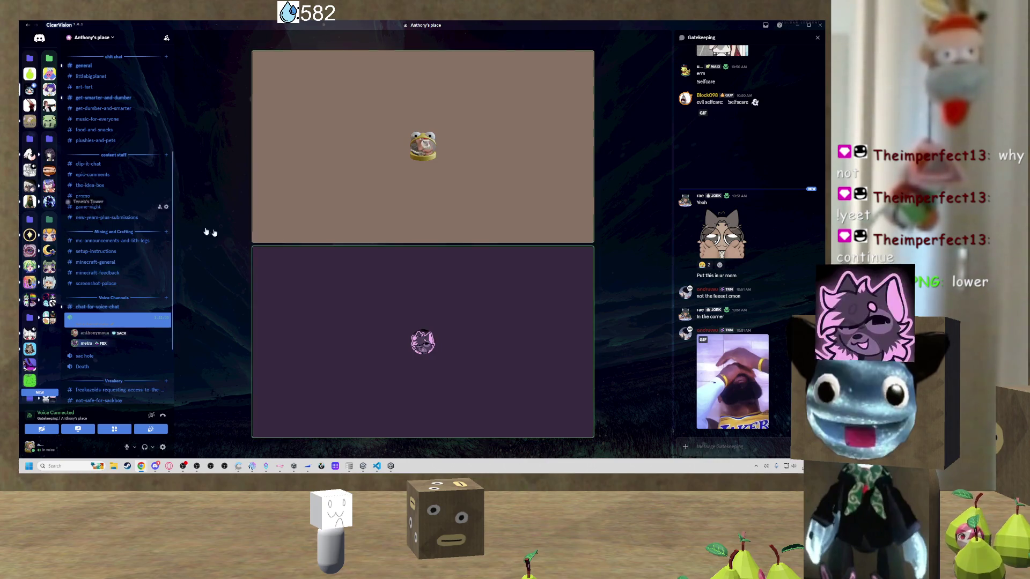
Leave the Discord voice call and return to the Unity editor.
mouse_move(387, 238)
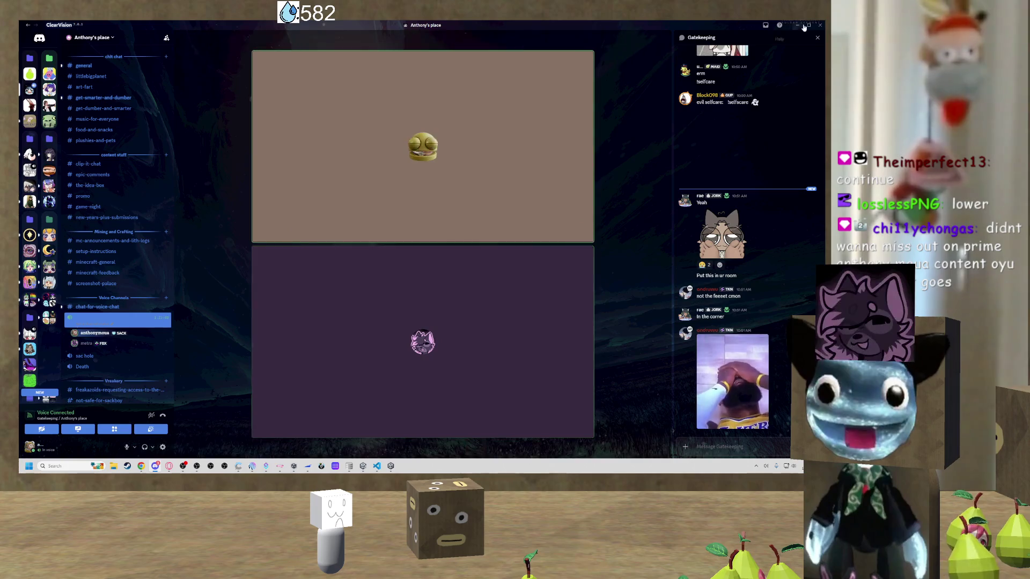
key("alt+Tab")
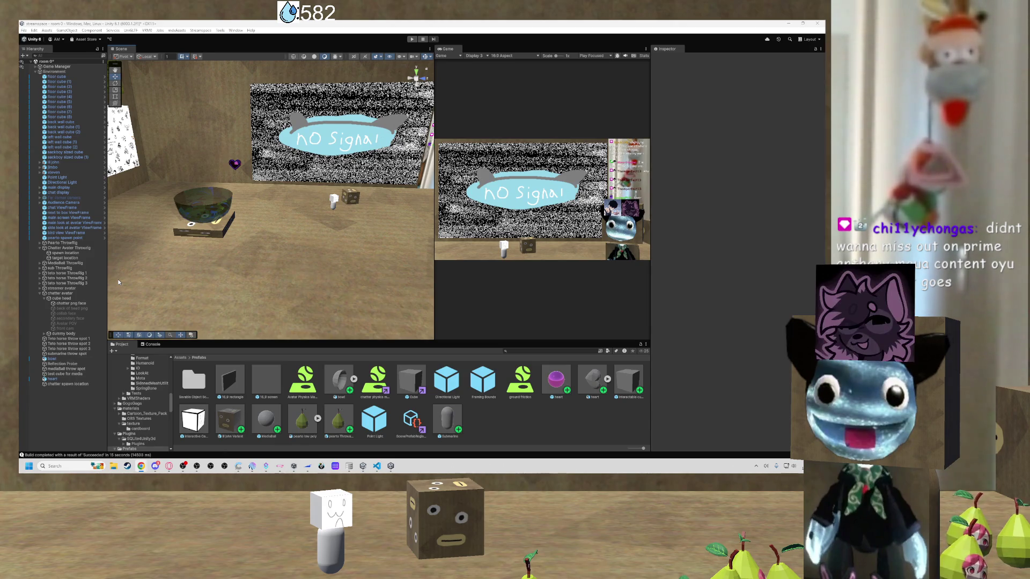
Frame the chatter avatar's cube head and dummy body, then collapse the chatter avatar group.
mouse_move(239, 224)
left_mouse_down()
mouse_move(299, 238)
mouse_move(241, 234)
mouse_move(229, 260)
mouse_move(277, 236)
left_mouse_up()
left_click(245, 225)
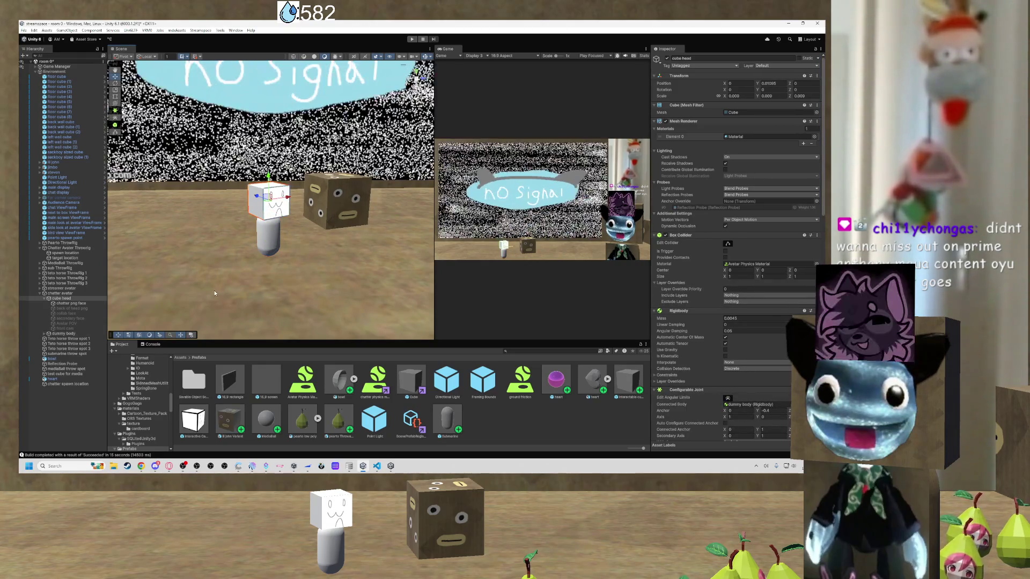
mouse_move(290, 254)
left_mouse_down()
mouse_move(314, 264)
mouse_move(290, 257)
left_mouse_up()
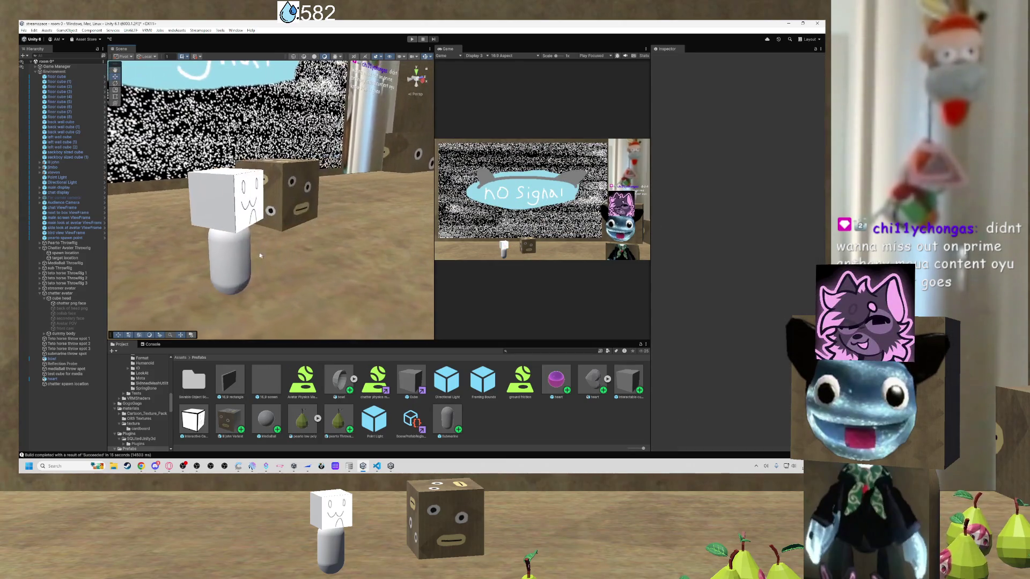
left_click(230, 260)
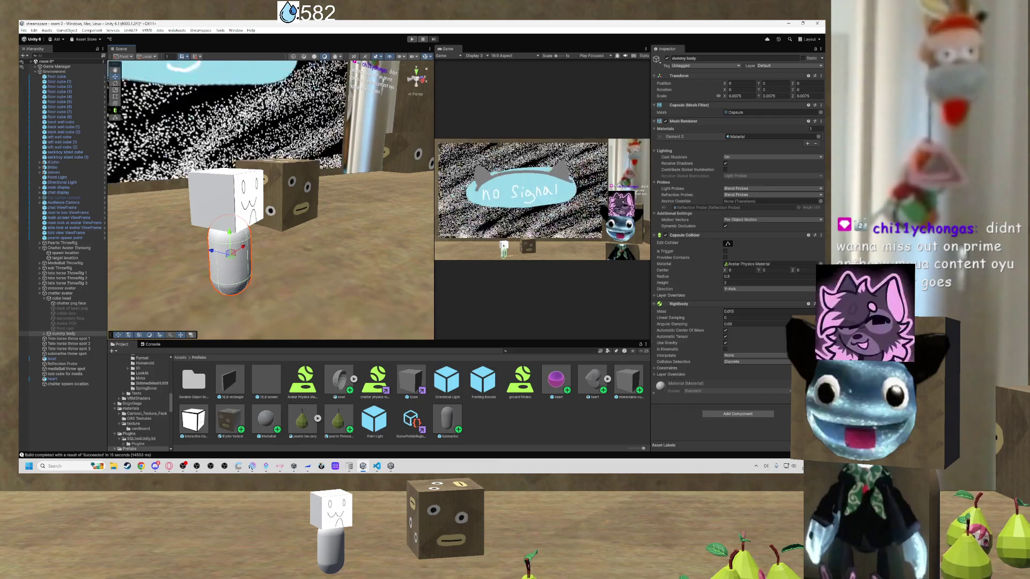
key("alt+Tab")
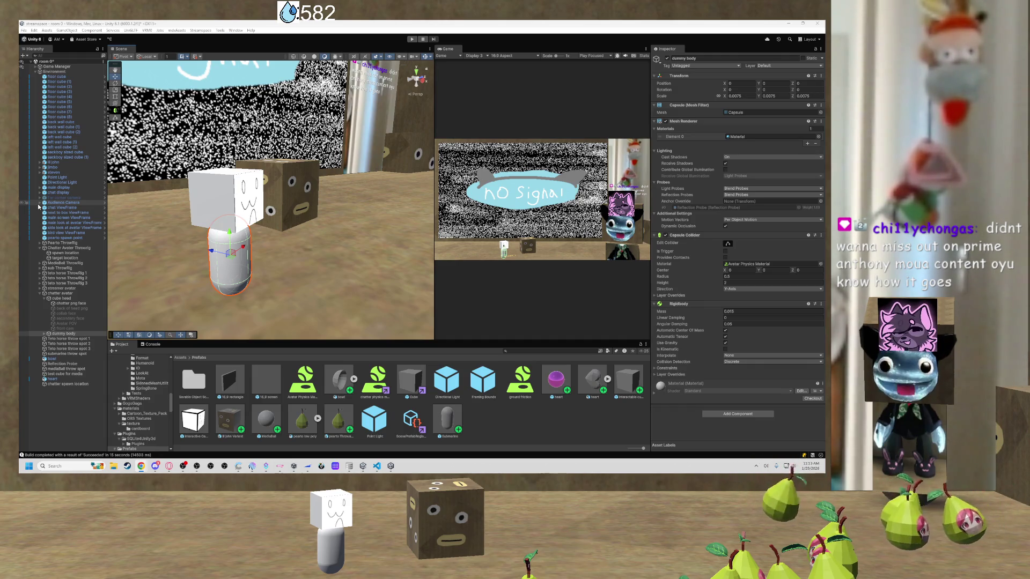
scroll(145, 206, "up", 10)
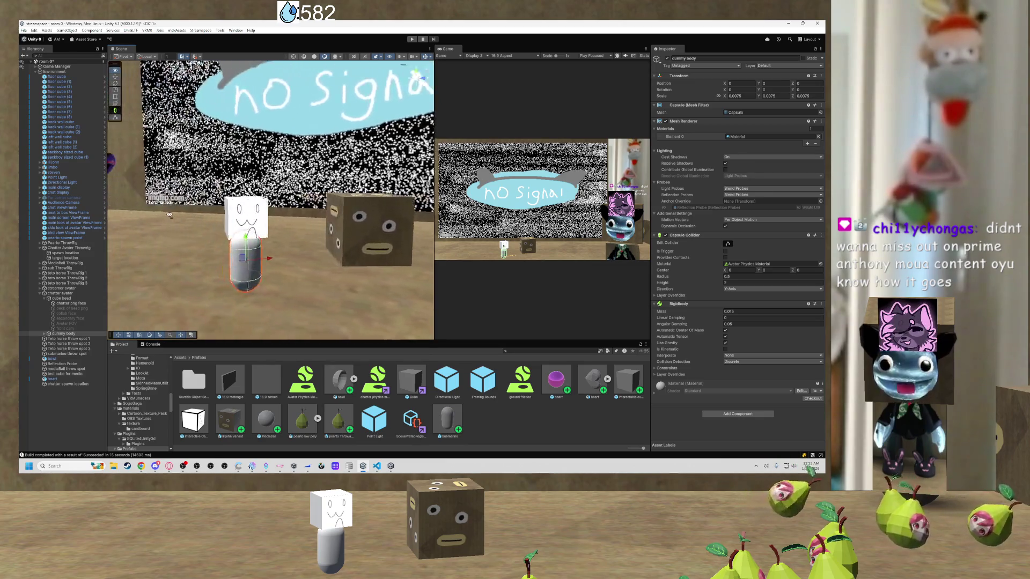
key("f")
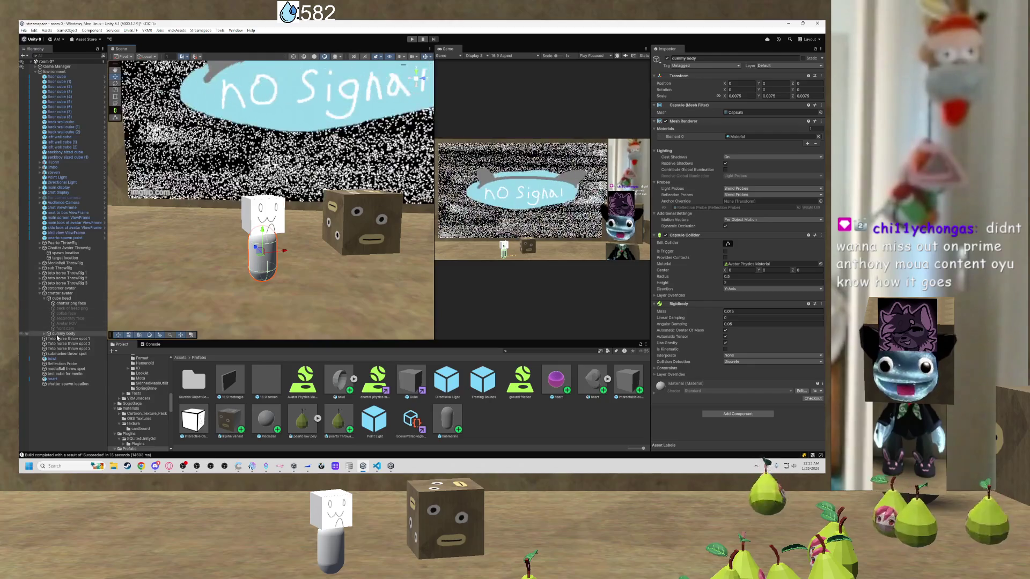
left_click(45, 293)
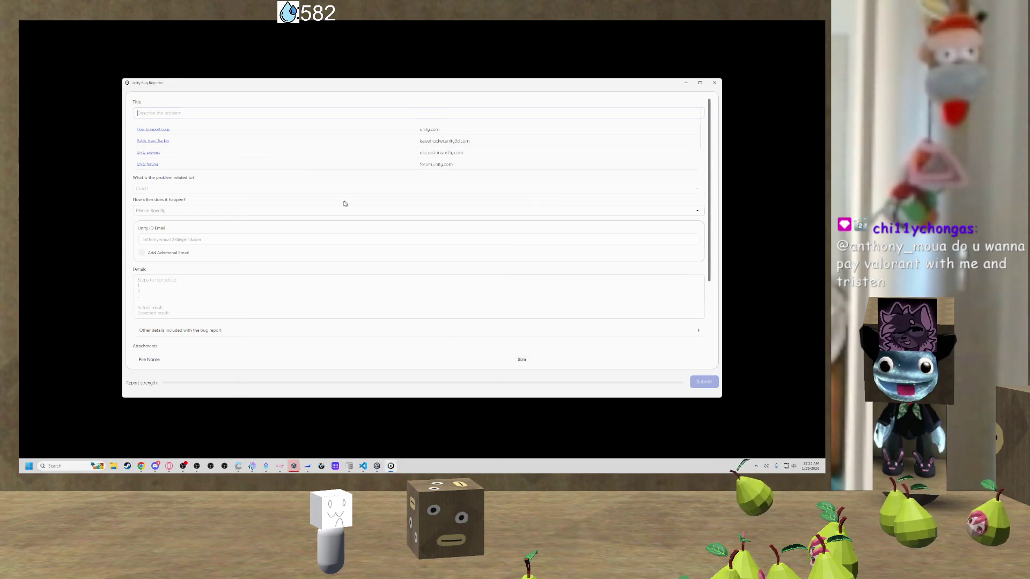
Scroll through the Bug Reporter form to review the attached crash logs.
scroll(230, 205, "down", 2)
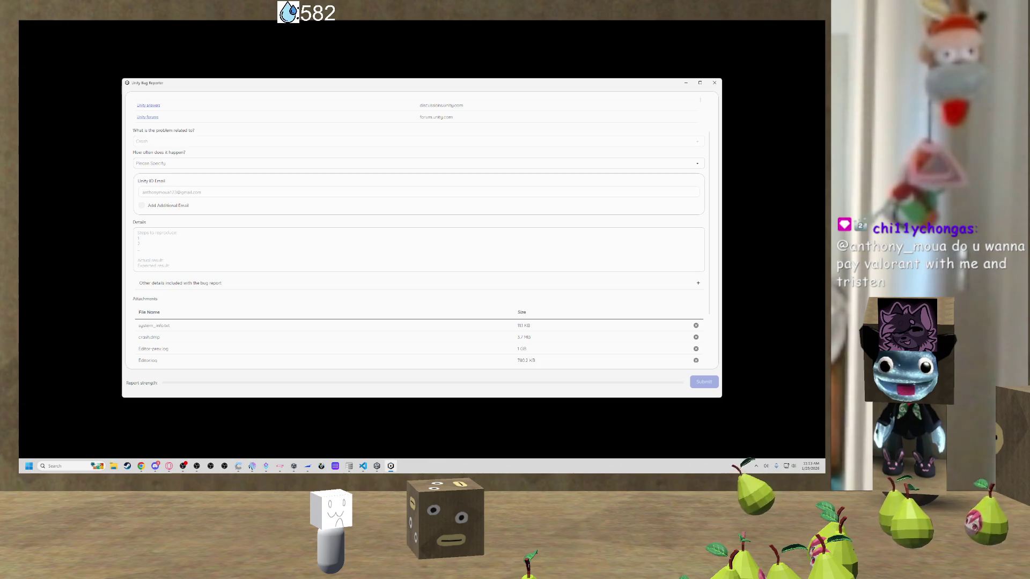
scroll(154, 112, "up", 2)
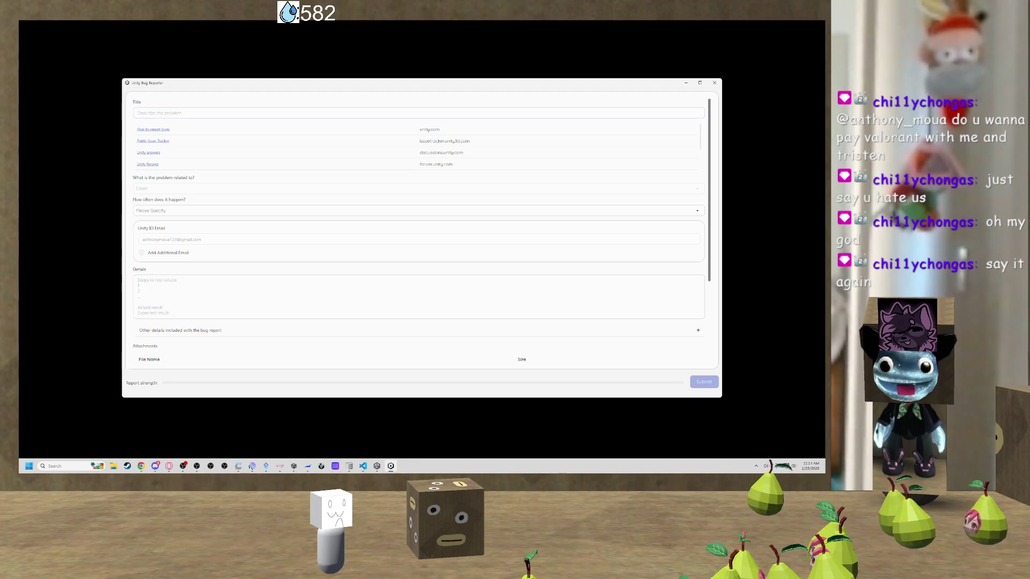
scroll(172, 158, "up", 2)
type("unity")
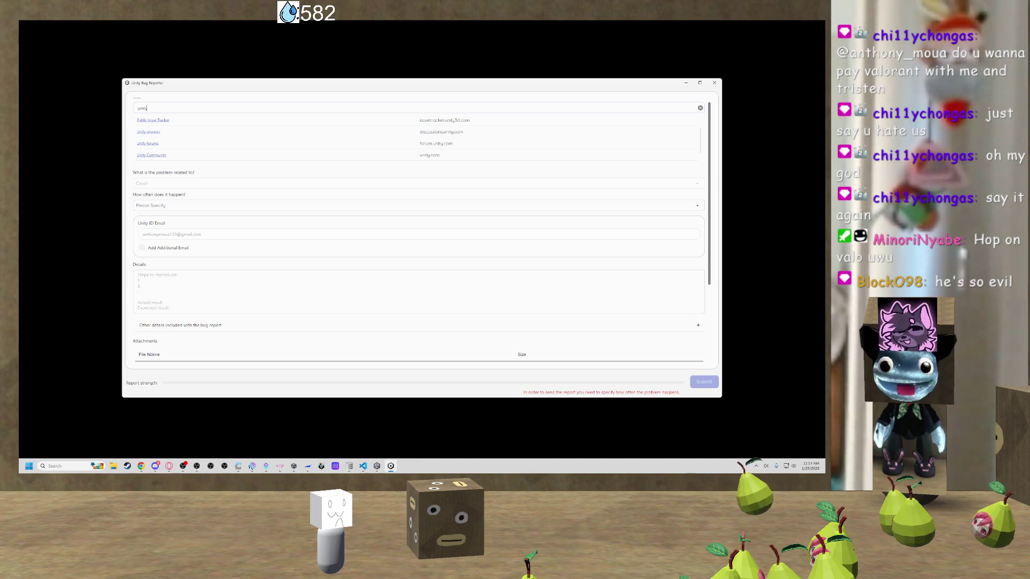
Title the report 'unity crashed when trying to make a prefab' and set frequency to 'Sometimes but not always'.
type("cra")
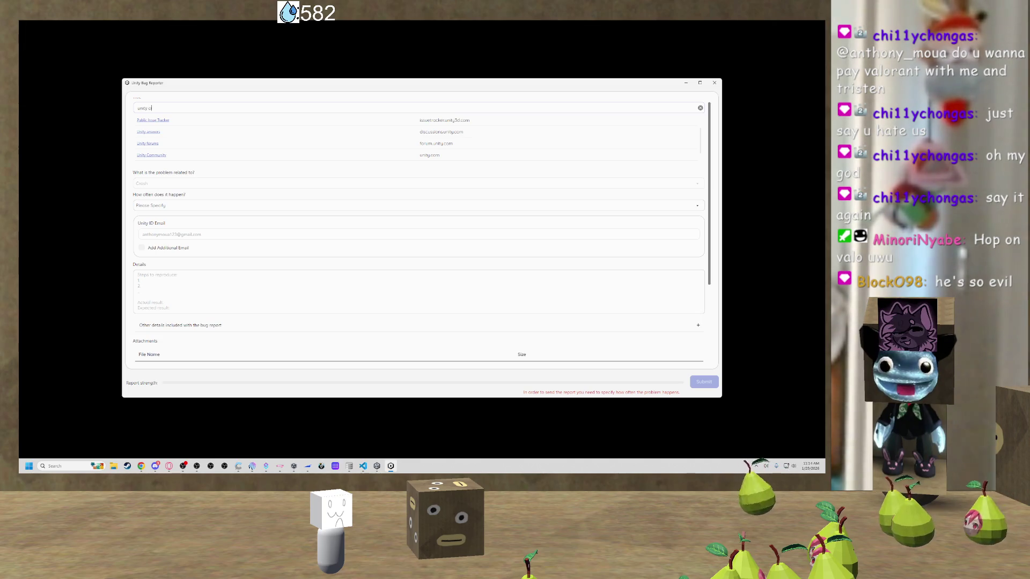
type("s")
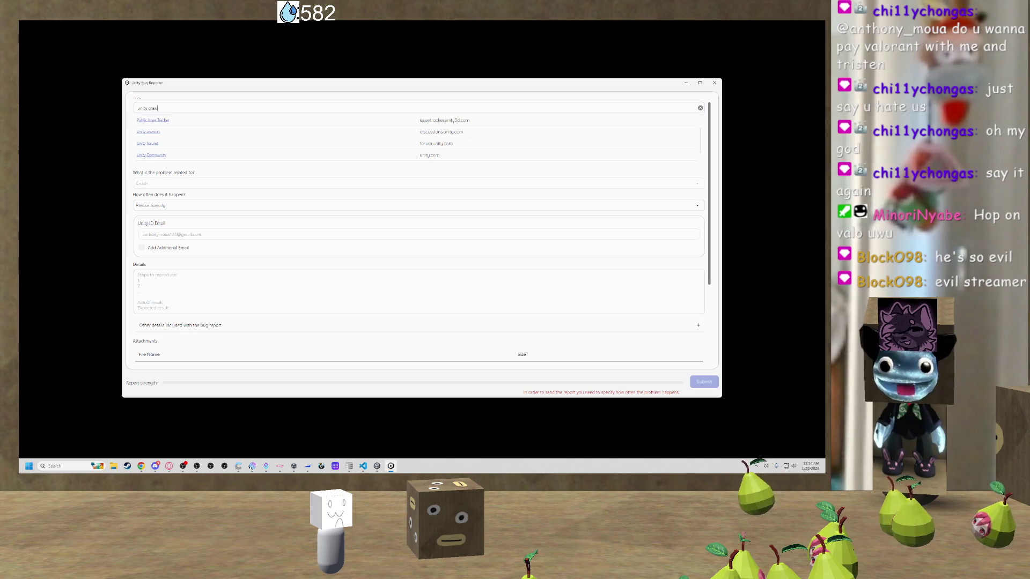
type("hed when ")
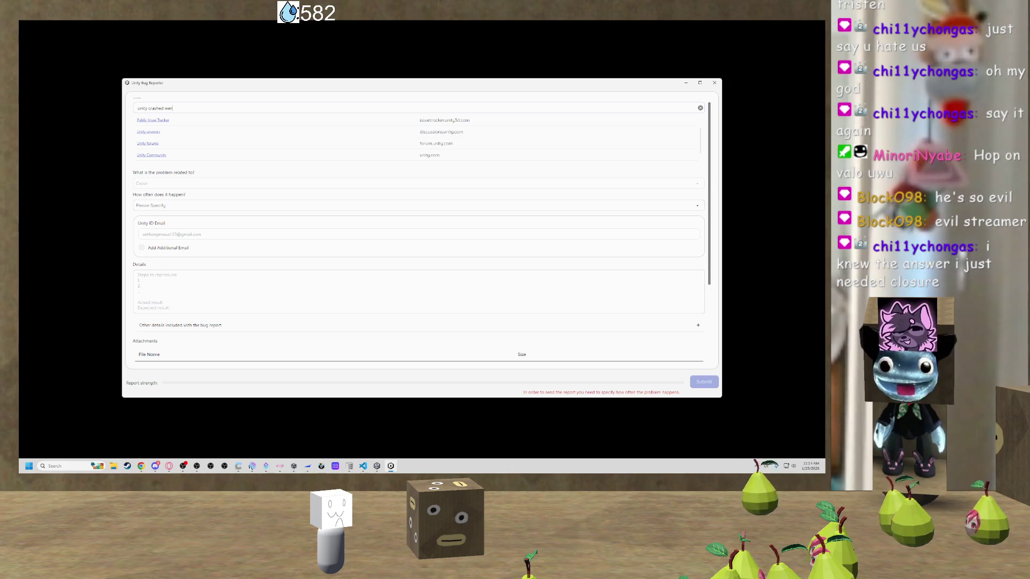
type("trying to make a prefab")
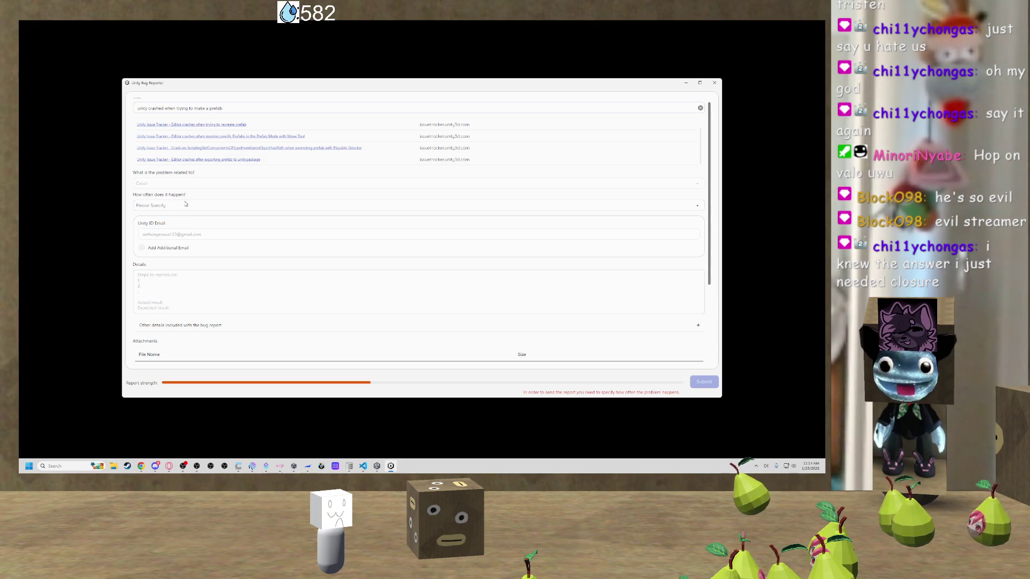
left_click(194, 208)
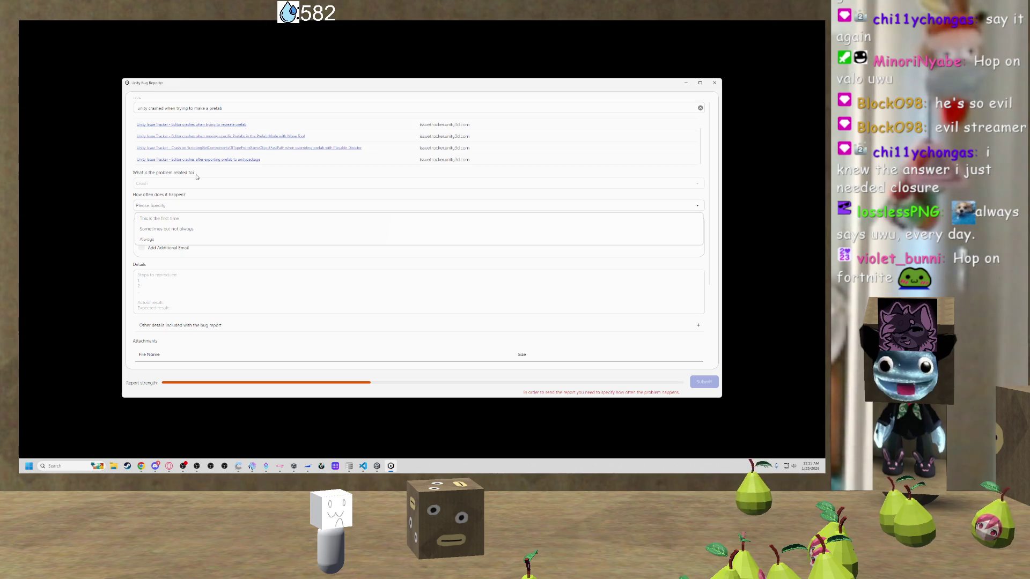
left_click(189, 230)
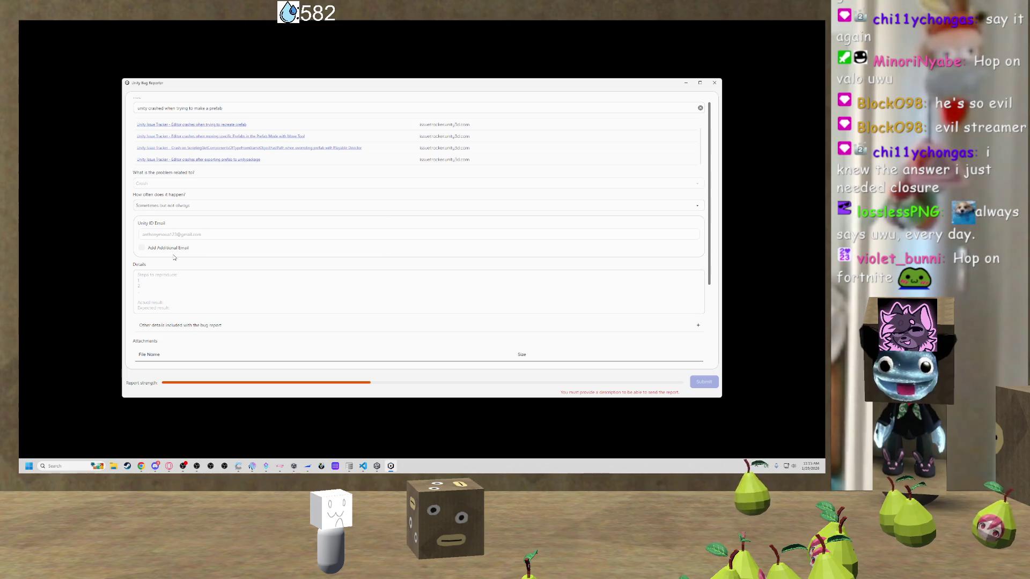
Enter details 'it seems to happen when i make or modify prefabs that have configurable joints'.
mouse_move(238, 240)
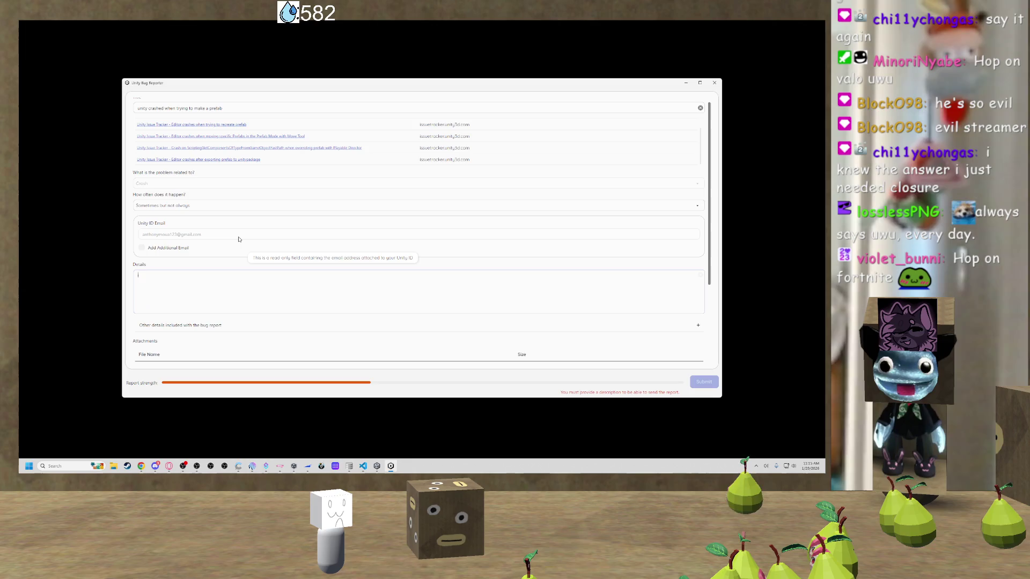
type("it sed")
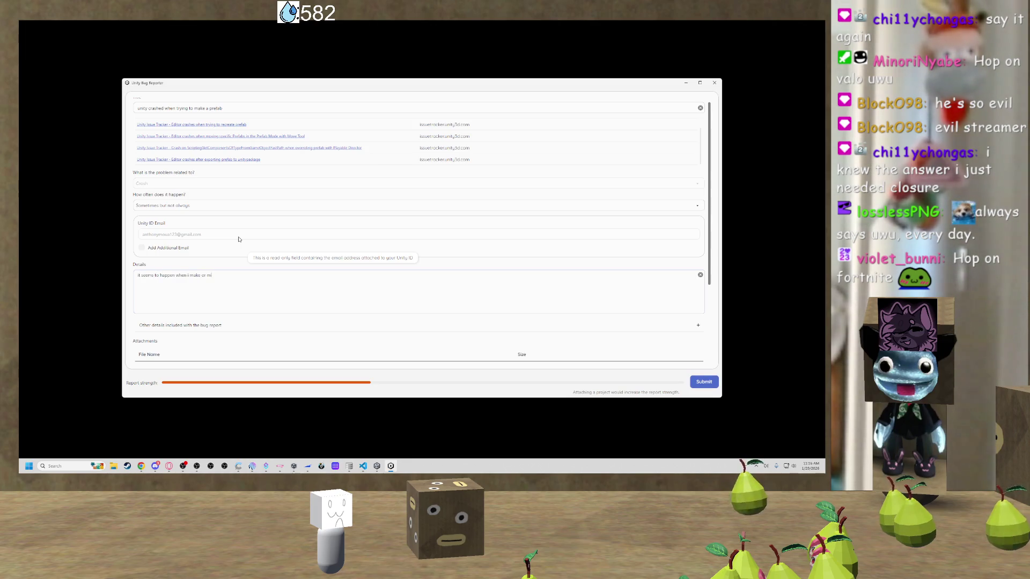
type("fabs that have configurable jo")
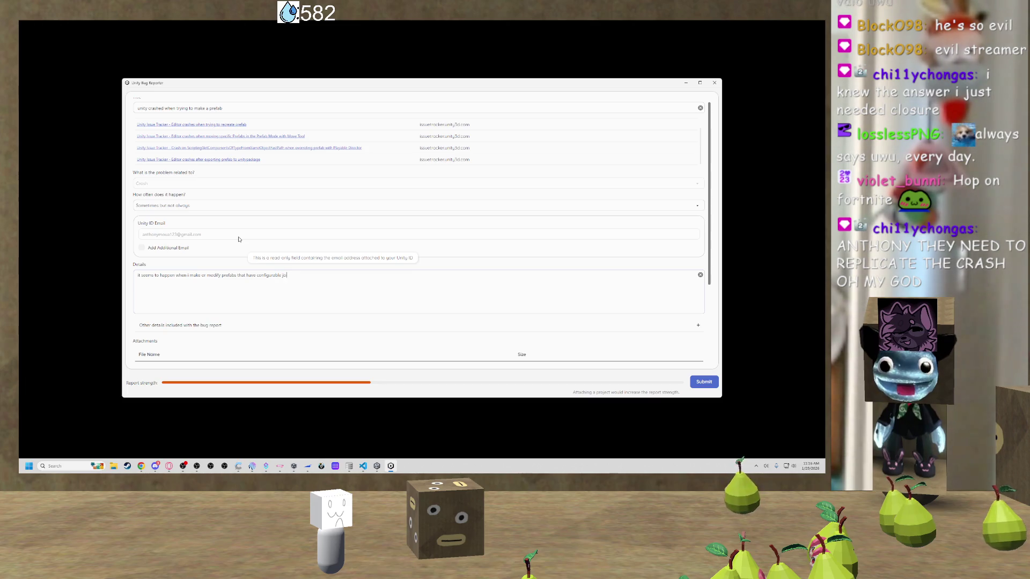
type("ints")
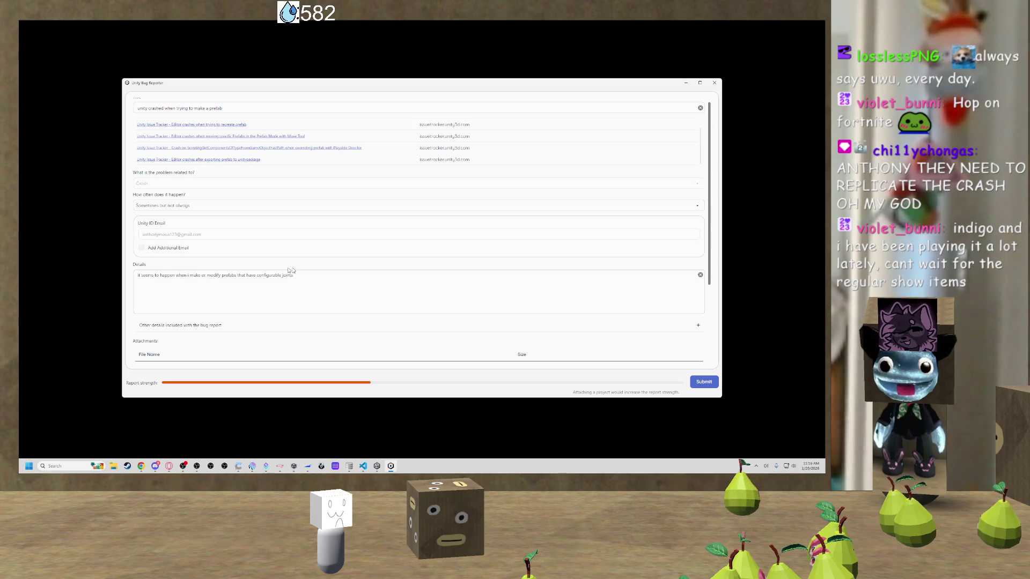
scroll(397, 272, "down", 1)
scroll(397, 266, "up", 1)
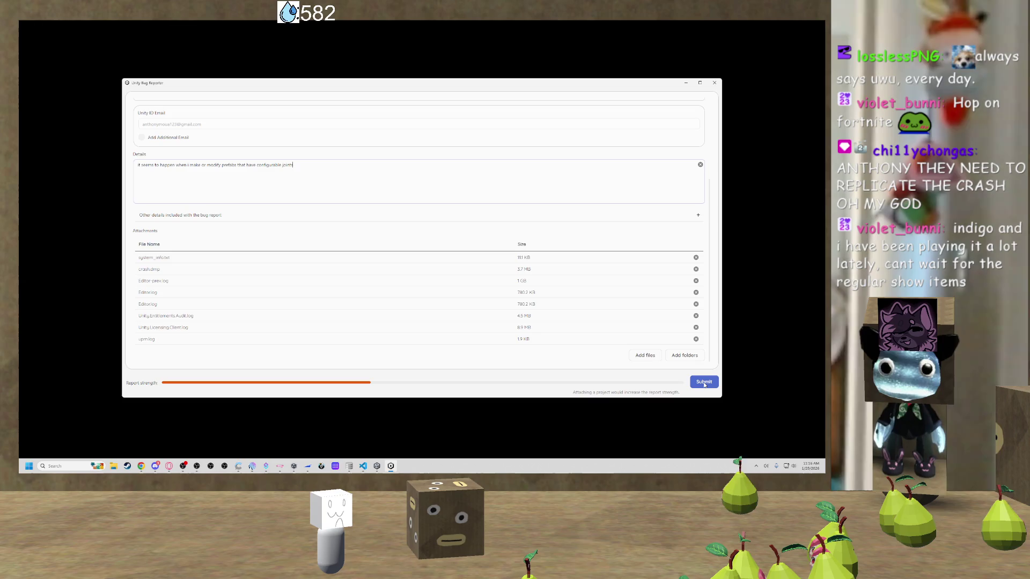
Send the finished bug report, then dismiss its confirmation to close the Bug Reporter.
left_click(704, 382)
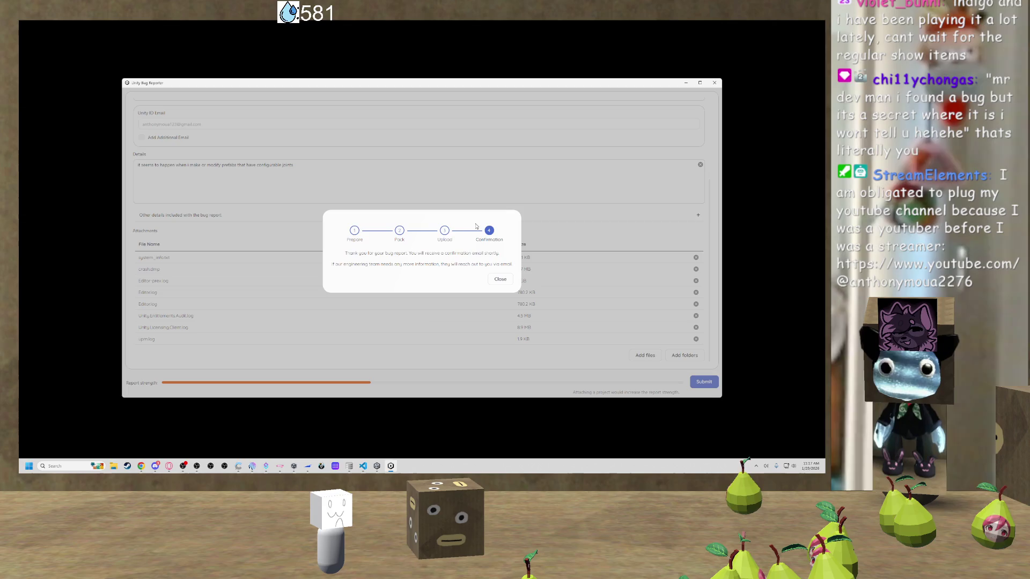
left_click(501, 279)
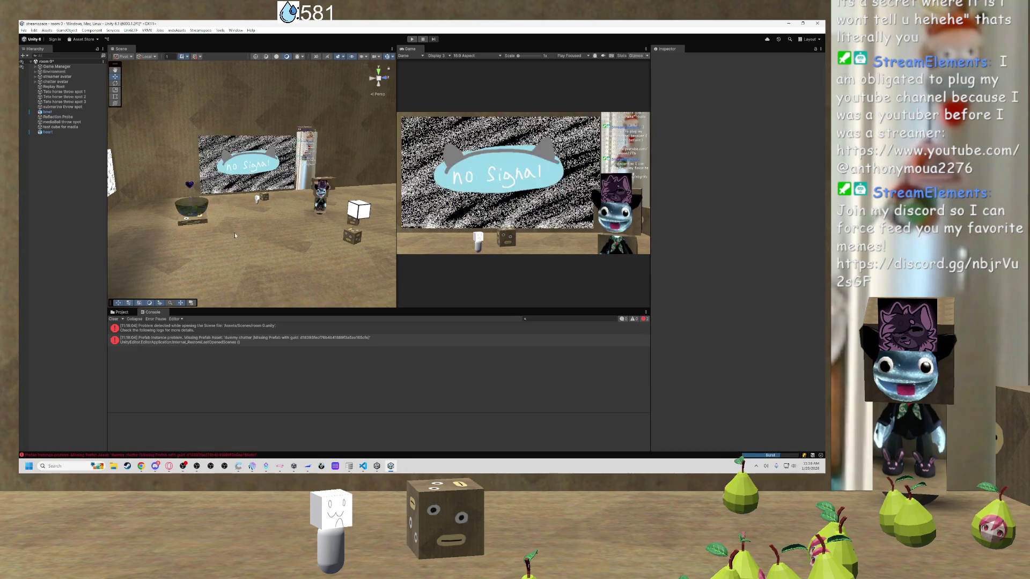
Orbit across the reopened stream room, then frame the chatter avatar and show its components.
mouse_move(234, 235)
left_mouse_down()
mouse_move(168, 310)
mouse_move(202, 276)
mouse_move(239, 184)
mouse_move(225, 211)
mouse_move(236, 218)
left_mouse_up()
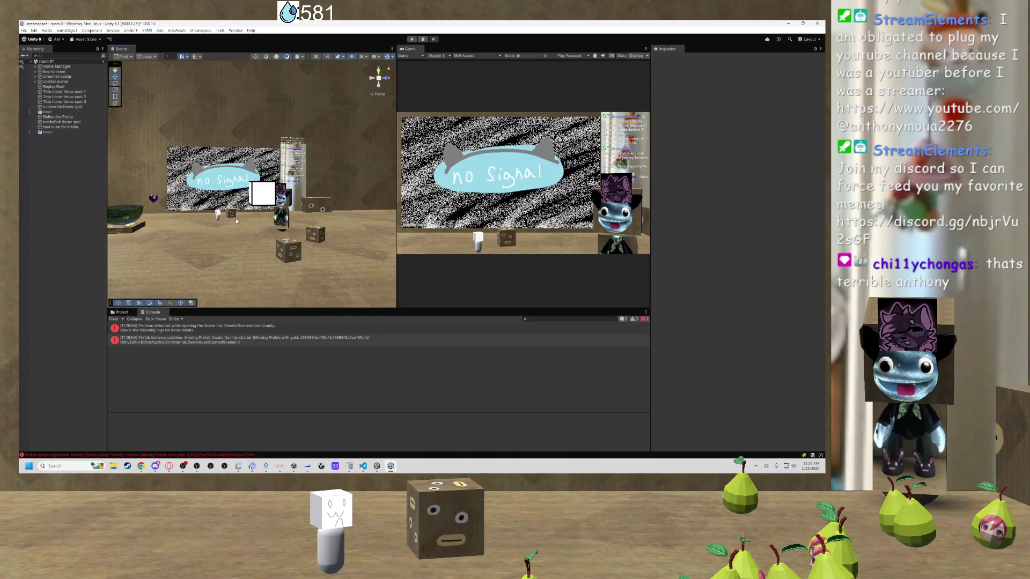
mouse_move(236, 218)
left_mouse_down()
mouse_move(283, 195)
mouse_move(284, 238)
left_mouse_up()
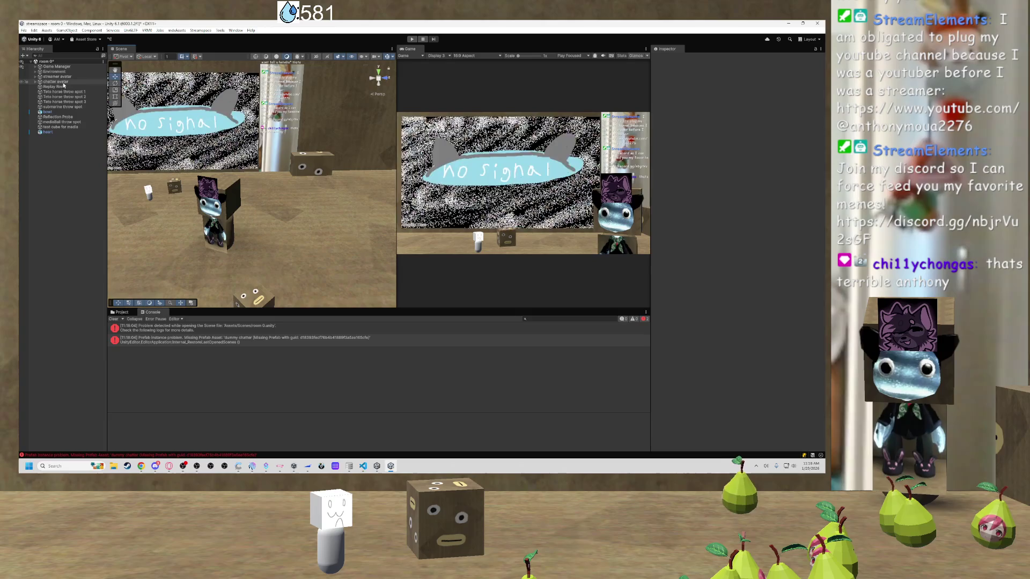
double_click(63, 82)
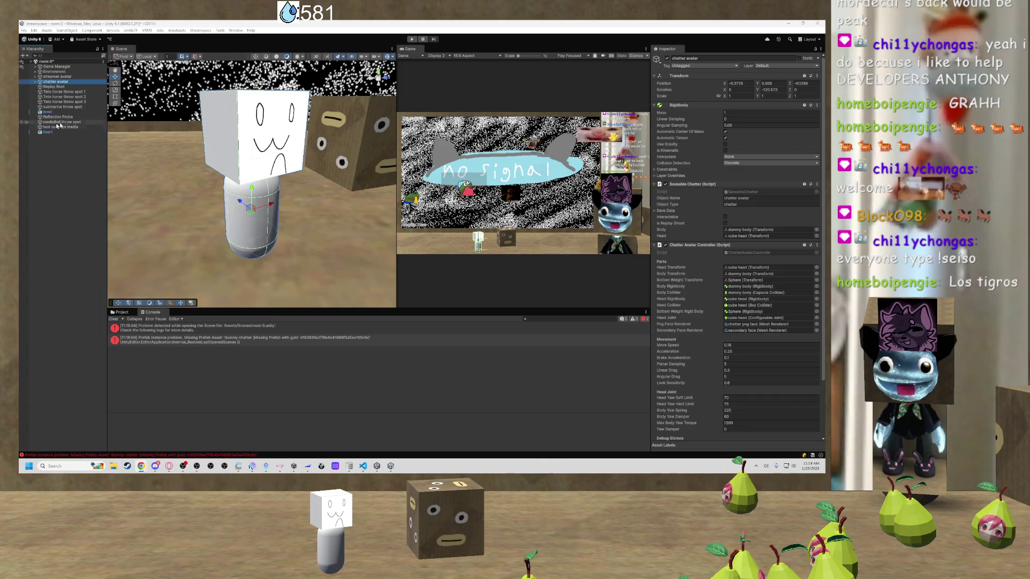
scroll(285, 183, "down", 10)
scroll(284, 183, "down", 8)
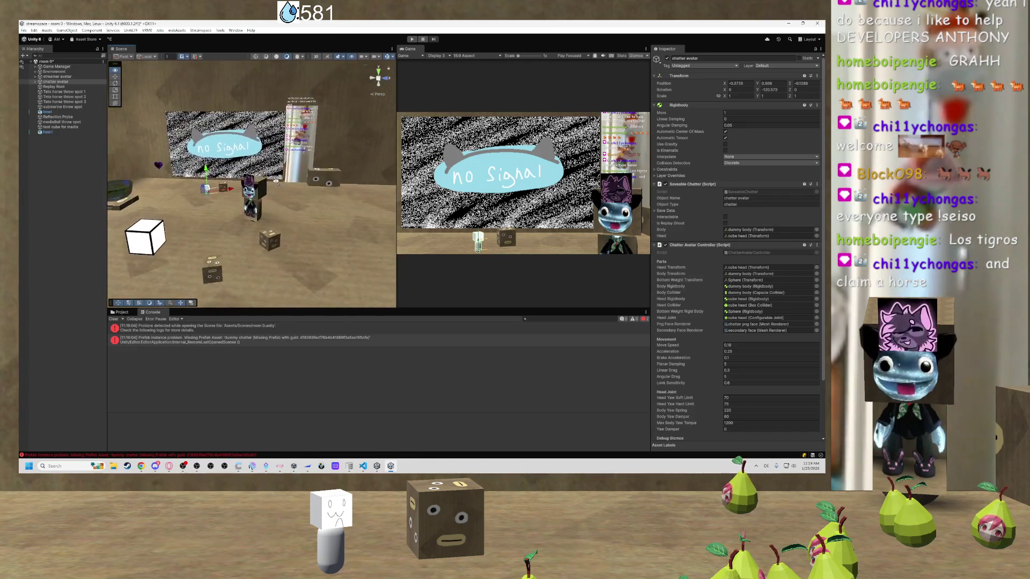
scroll(276, 182, "up", 6)
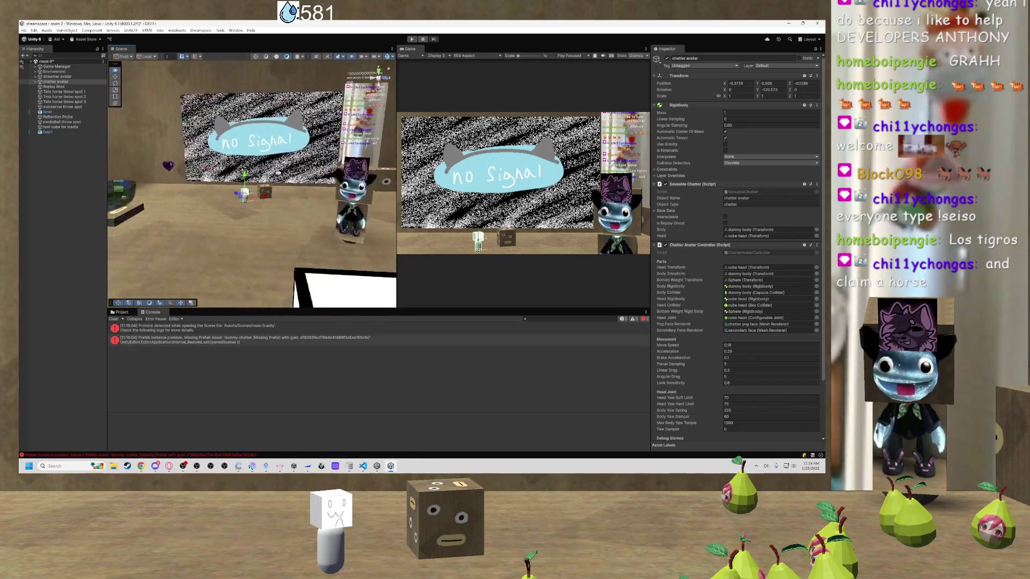
scroll(278, 173, "down", 5)
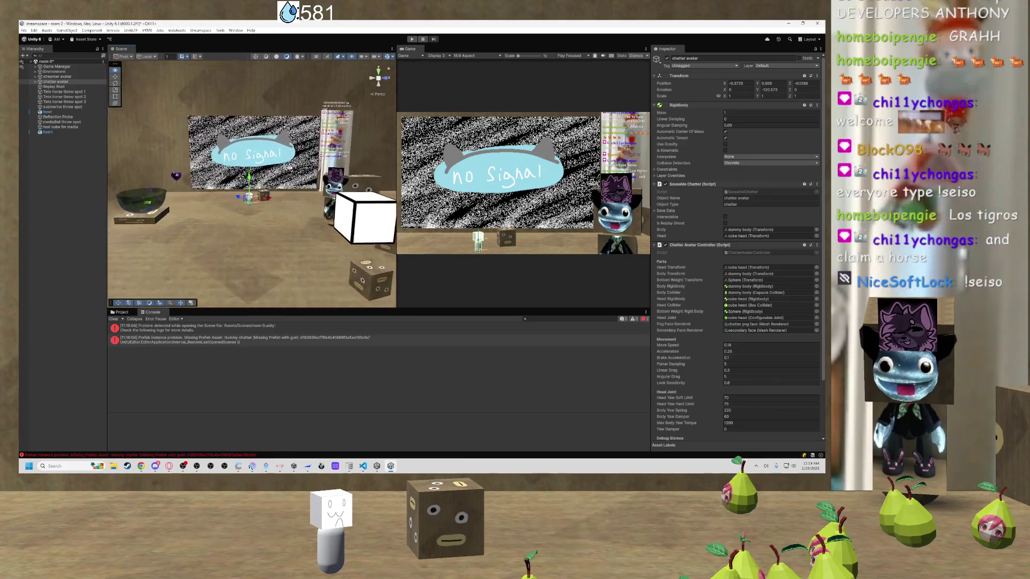
left_click_drag(279, 160, 247, 149)
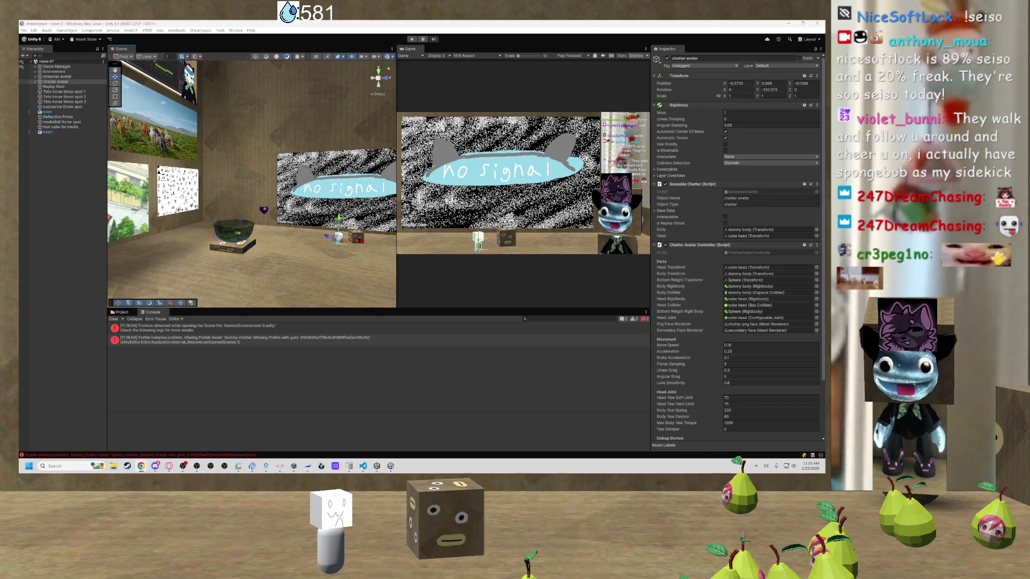
mouse_move(308, 201)
left_mouse_down()
mouse_move(350, 248)
mouse_move(219, 234)
left_mouse_up()
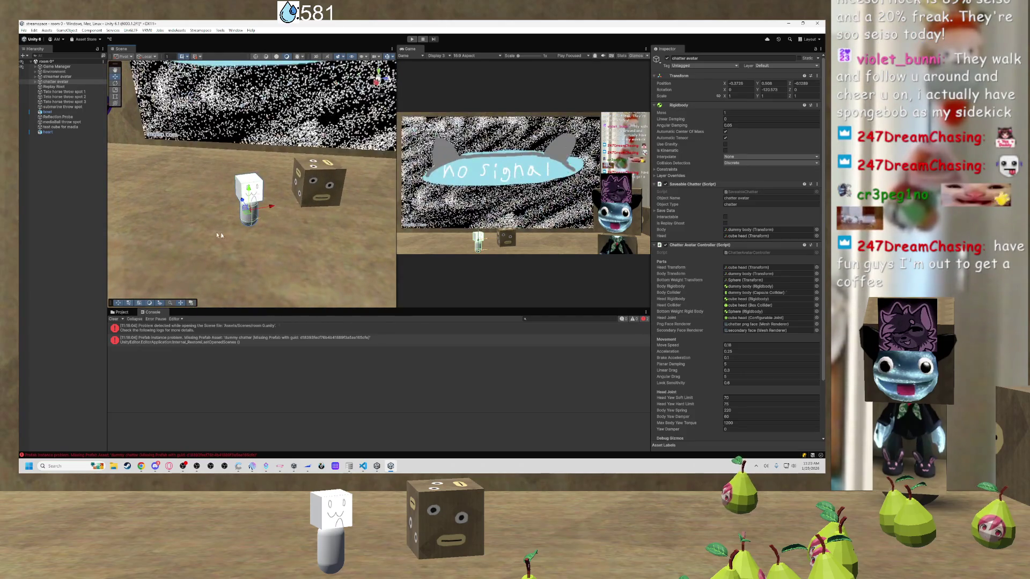
left_click(128, 314)
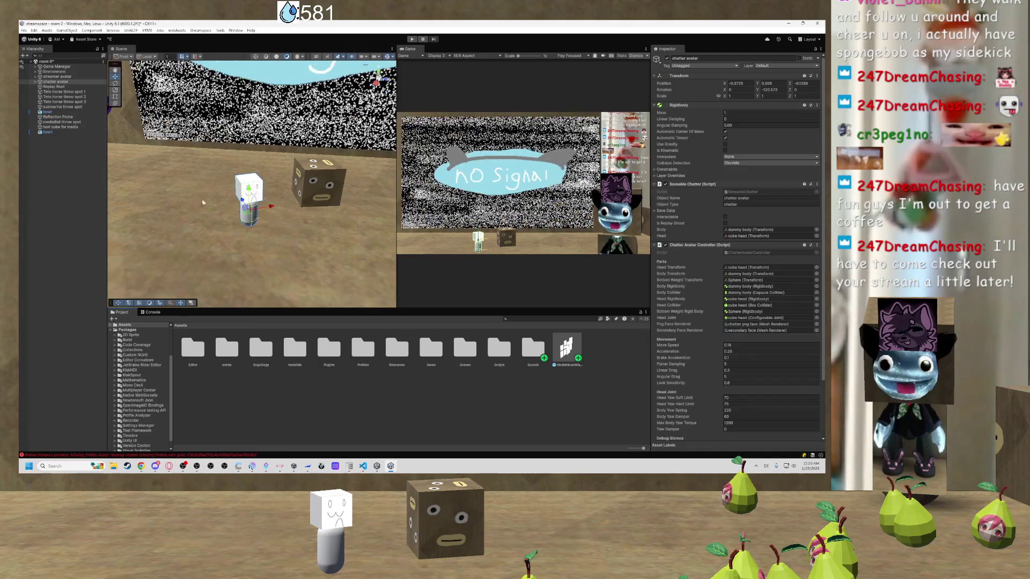
Scroll through the project's Assets folder listing in the Project panel.
scroll(222, 210, "up", 8)
scroll(223, 210, "down", 6)
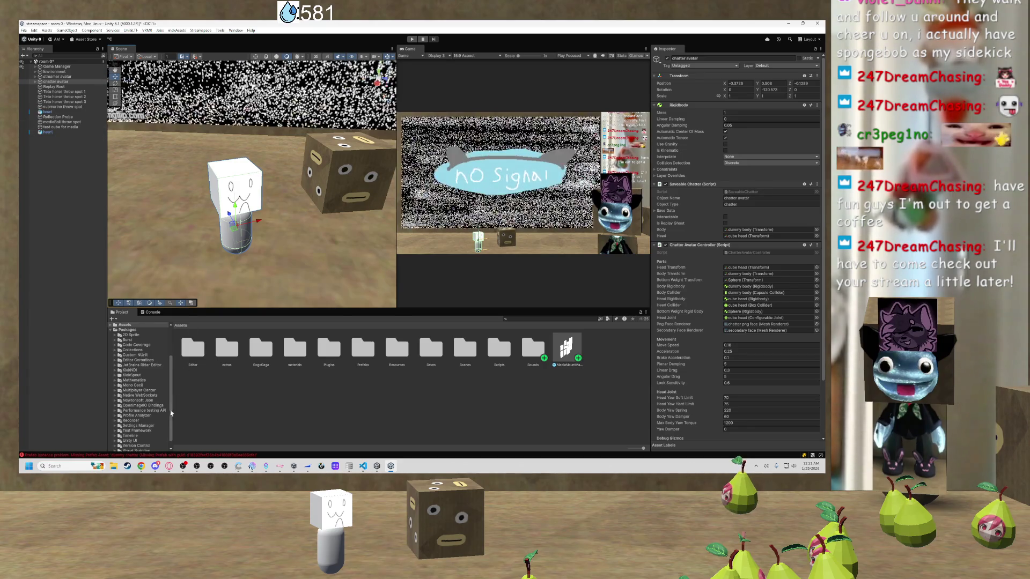
left_click(155, 467)
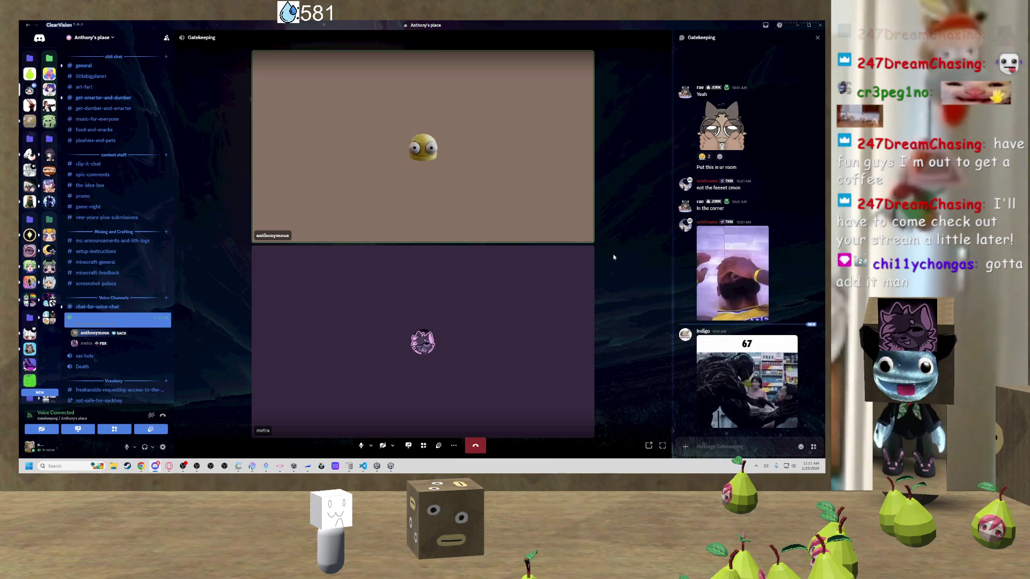
scroll(708, 252, "up", 3)
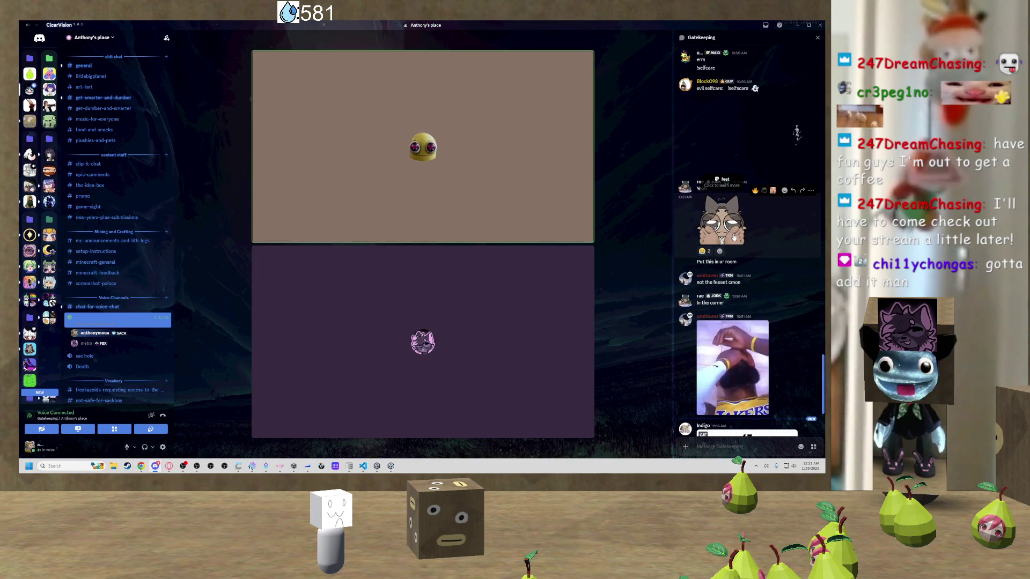
left_click(733, 240)
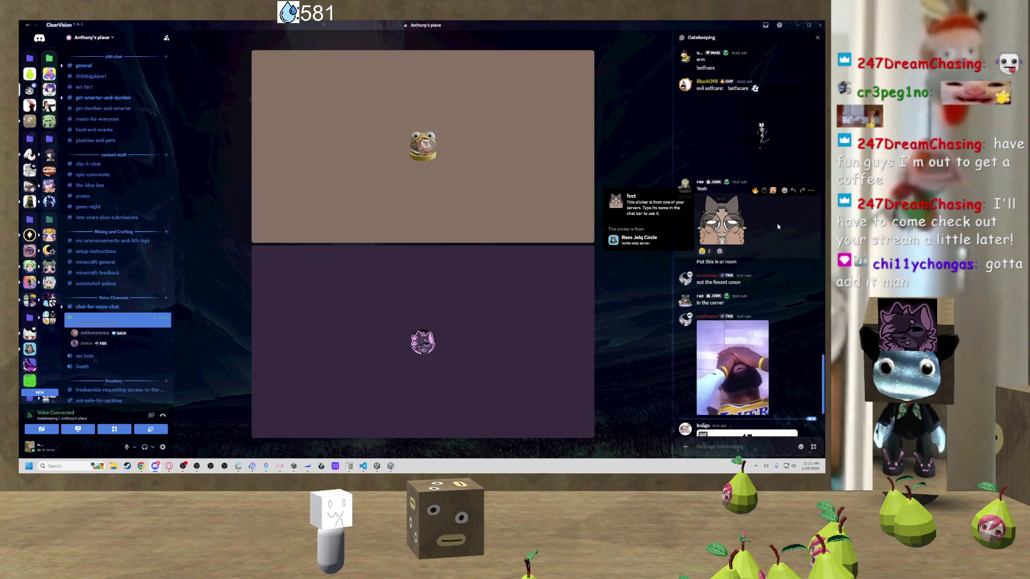
left_click(797, 25)
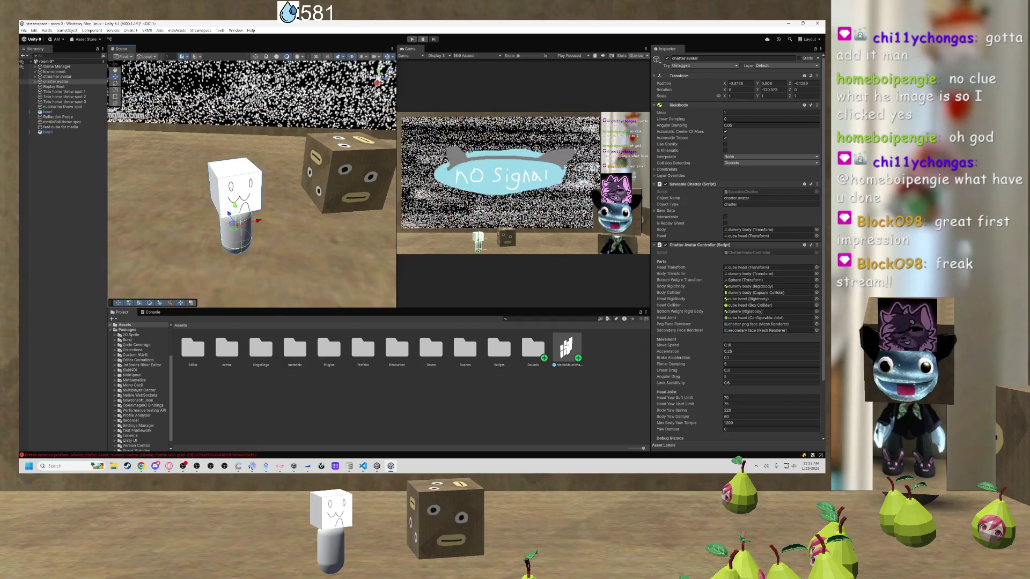
Look inside the Editor and Plugins folders, then open the Prefabs folder.
double_click(195, 344)
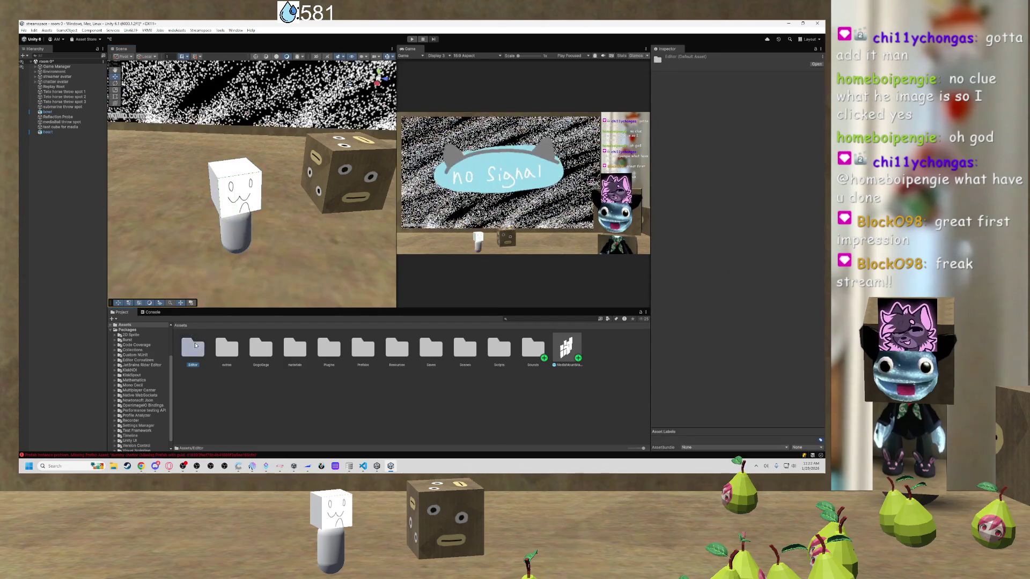
key("BackSpace")
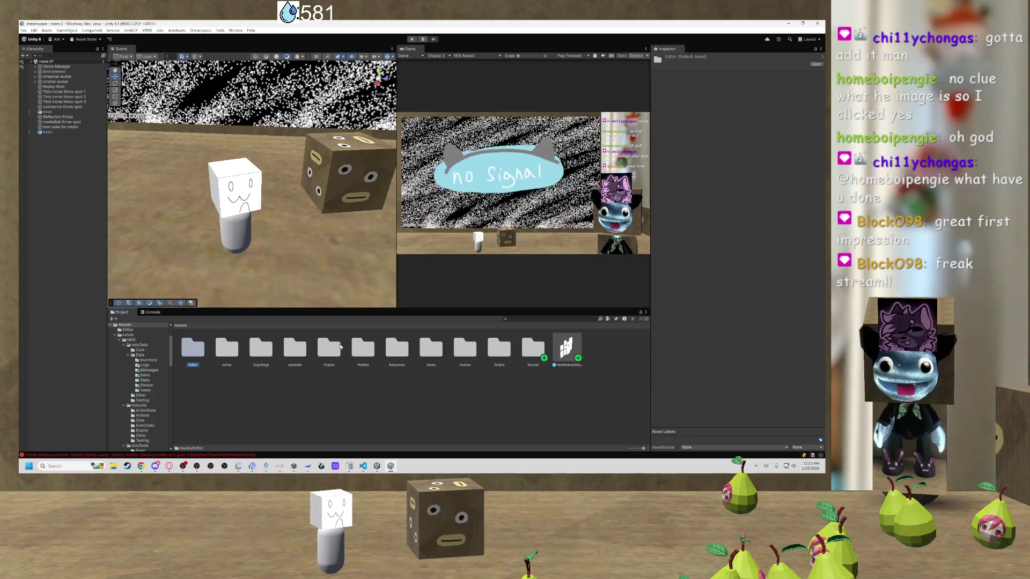
double_click(329, 347)
key("BackSpace")
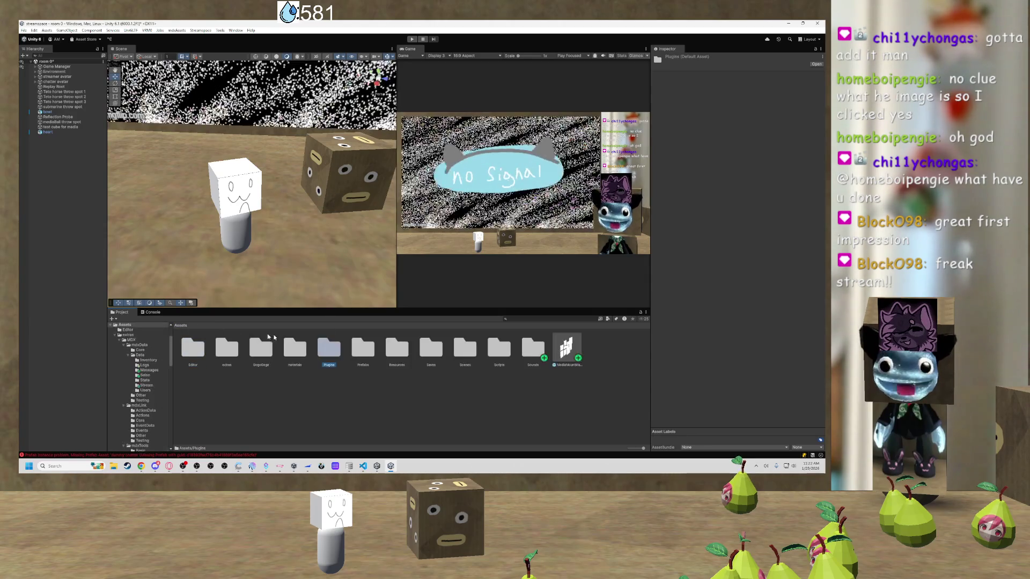
double_click(364, 347)
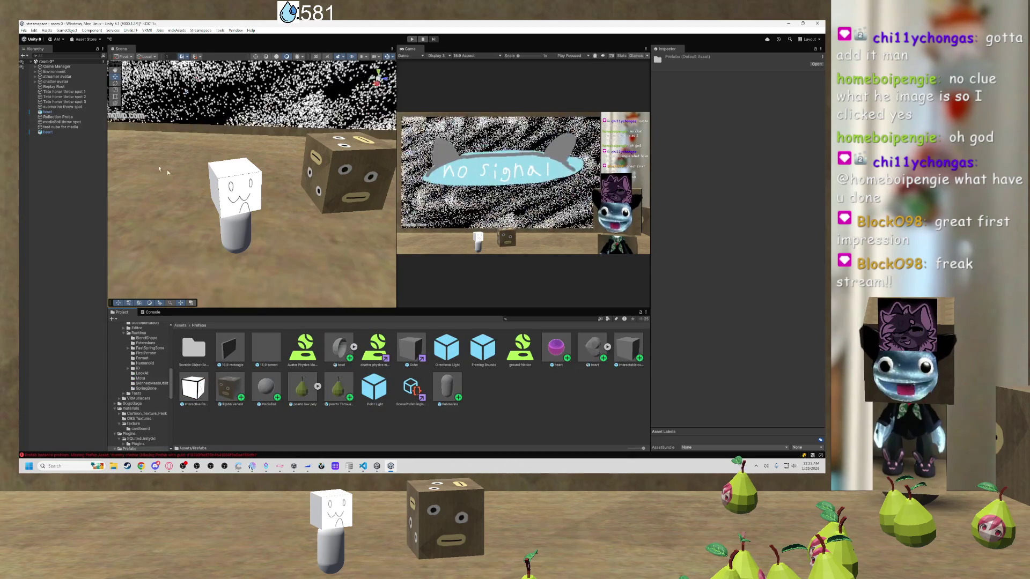
Select the cube head's face, clear the selection, then reselect the whole chatter avatar.
left_click(236, 188)
left_click(57, 81)
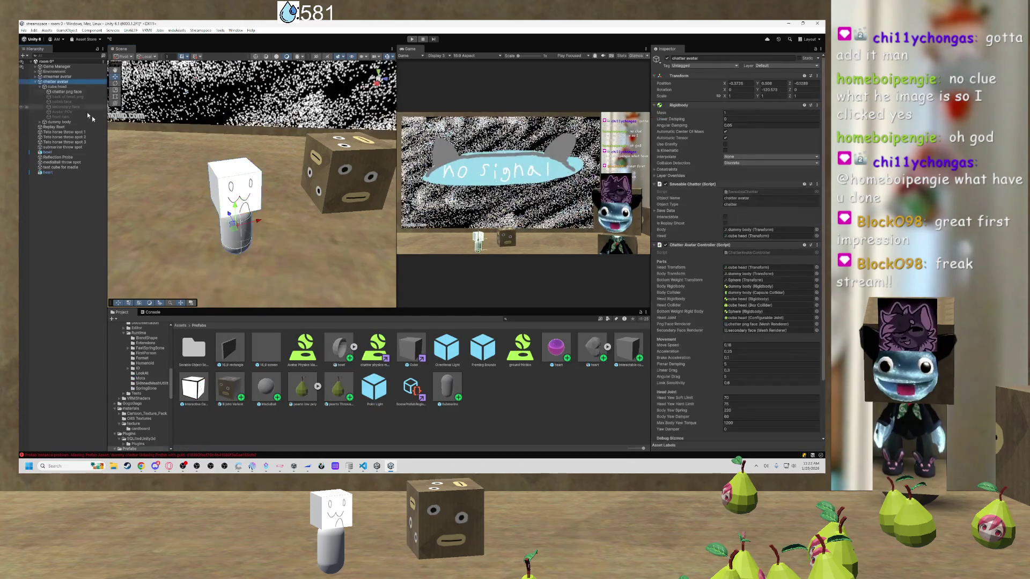
left_click_drag(232, 241, 413, 314)
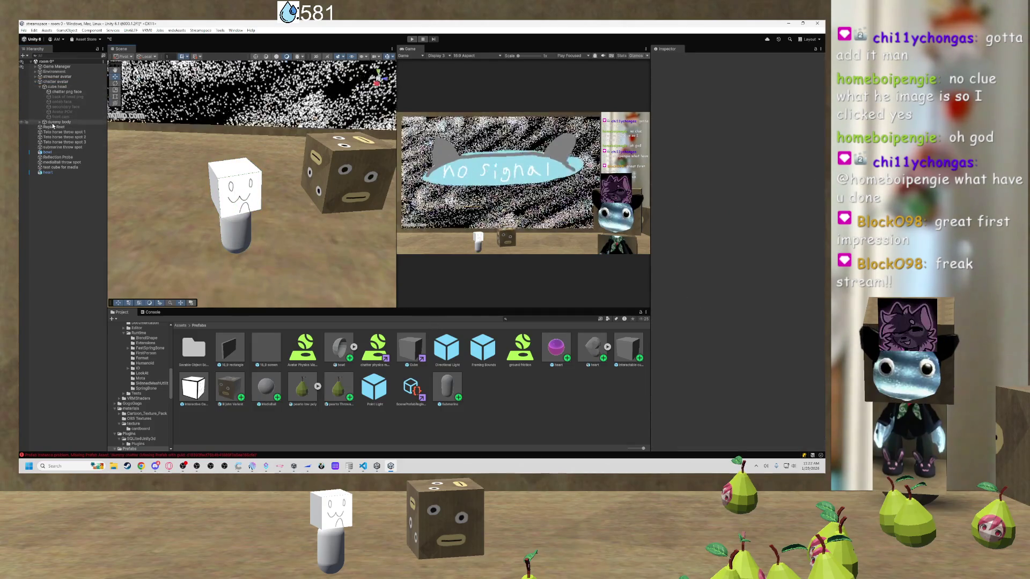
left_click(58, 81)
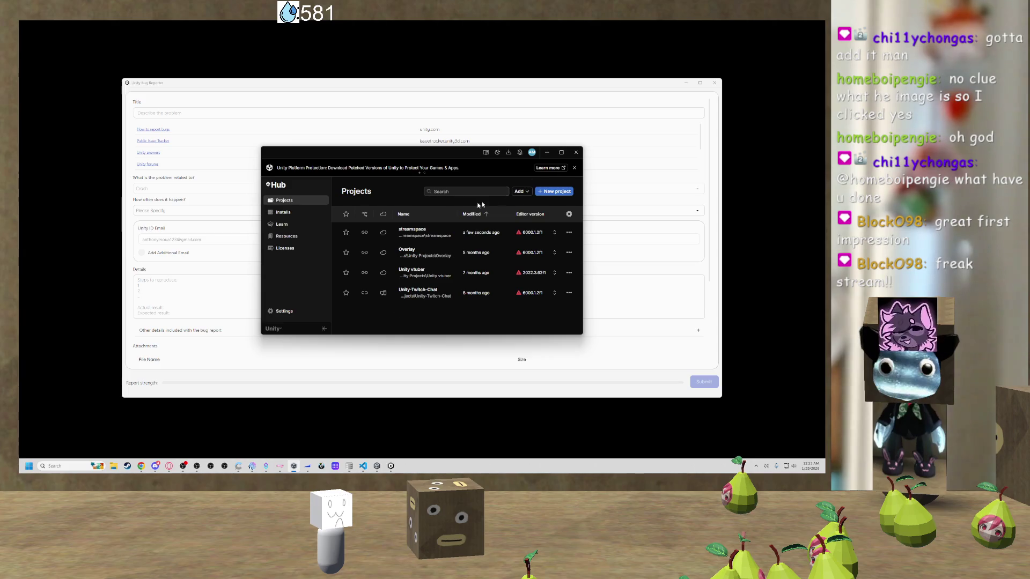
Close the Bug Reporter without sending, then reopen the streamspace project from Unity Hub.
left_click(643, 361)
scroll(638, 354, "down", 3)
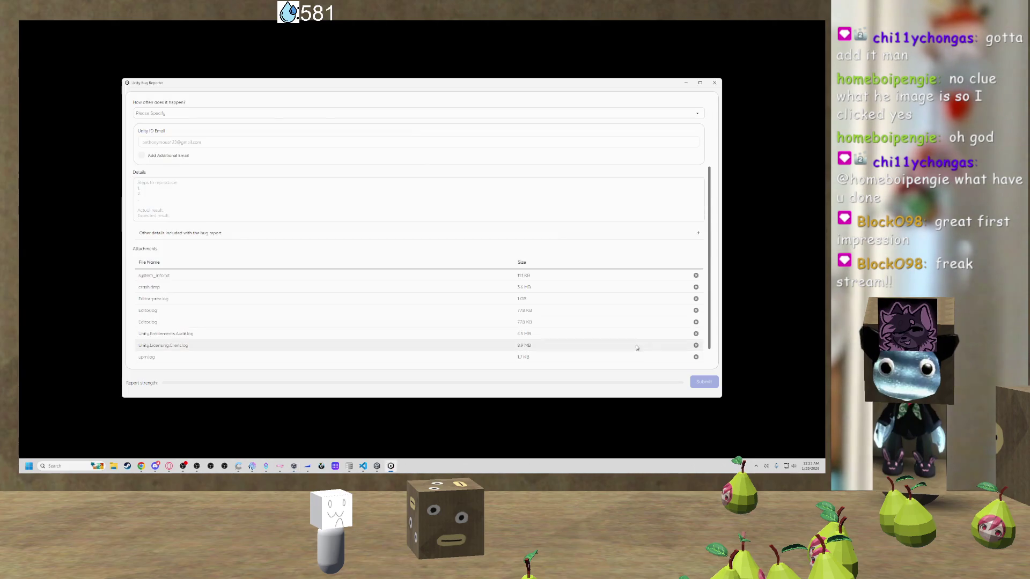
left_click(717, 85)
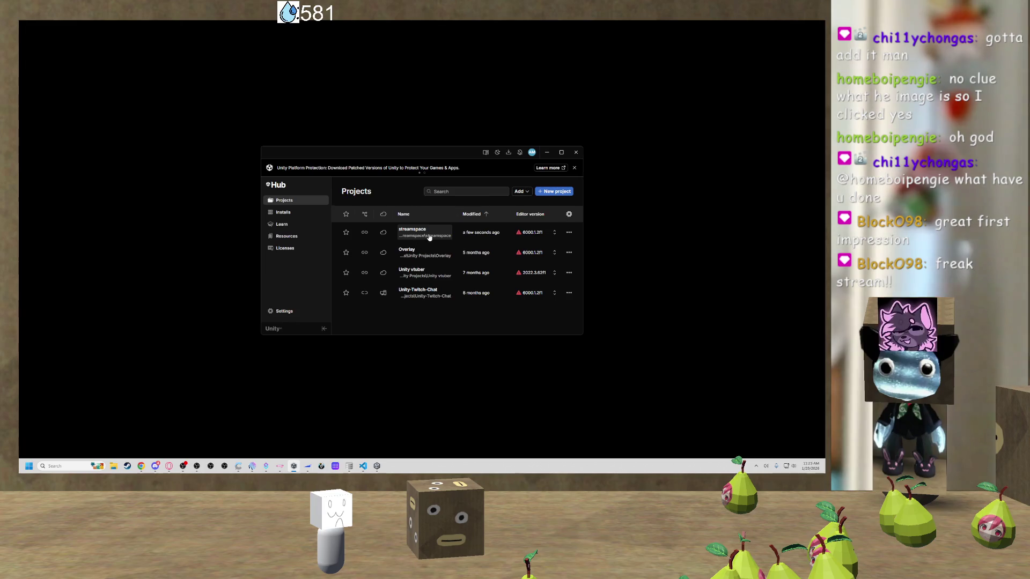
left_click(429, 237)
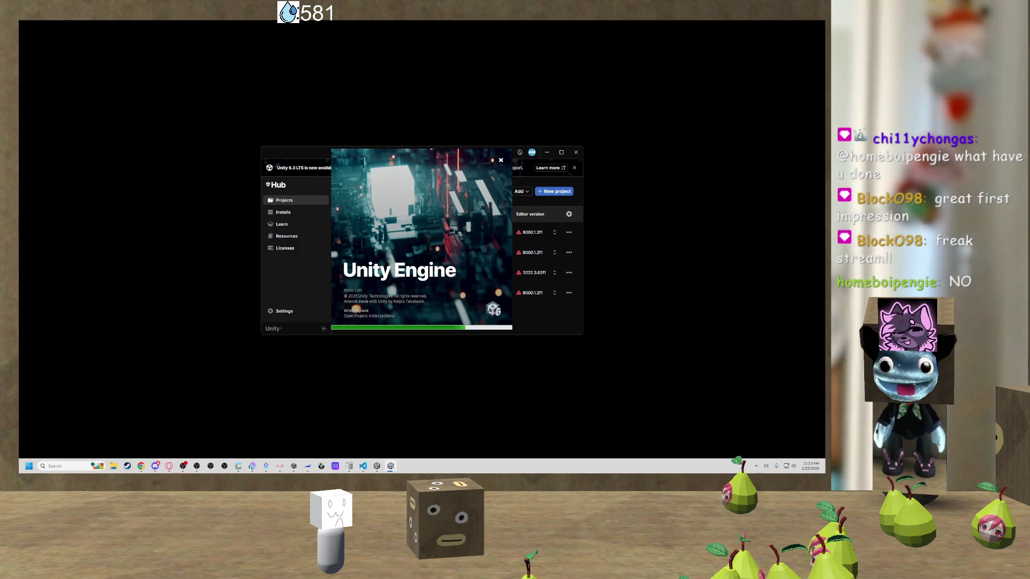
Launch GitHub Desktop by searching 'git' and move its window clear of the Hub.
key("super")
type("git")
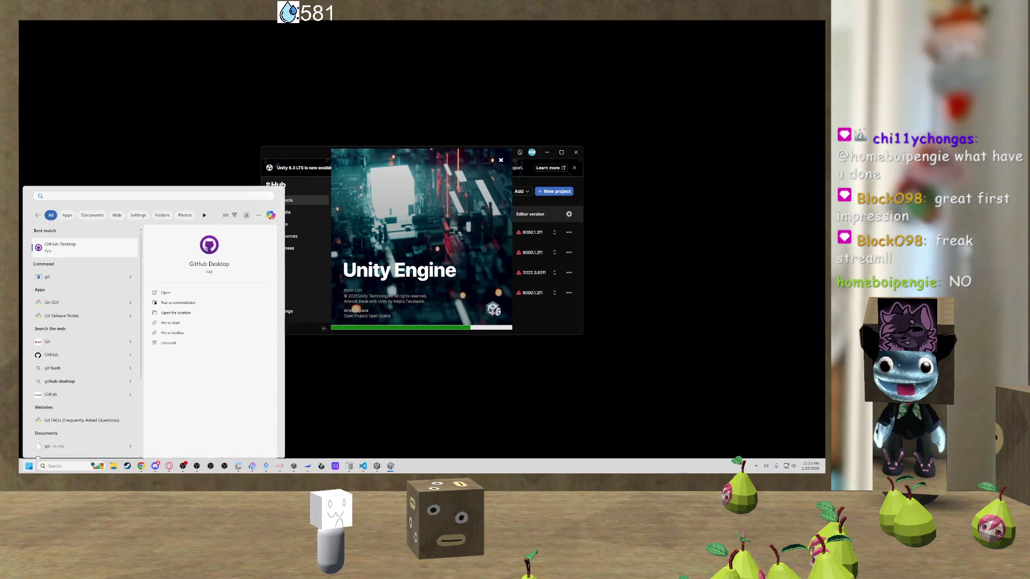
key("Return")
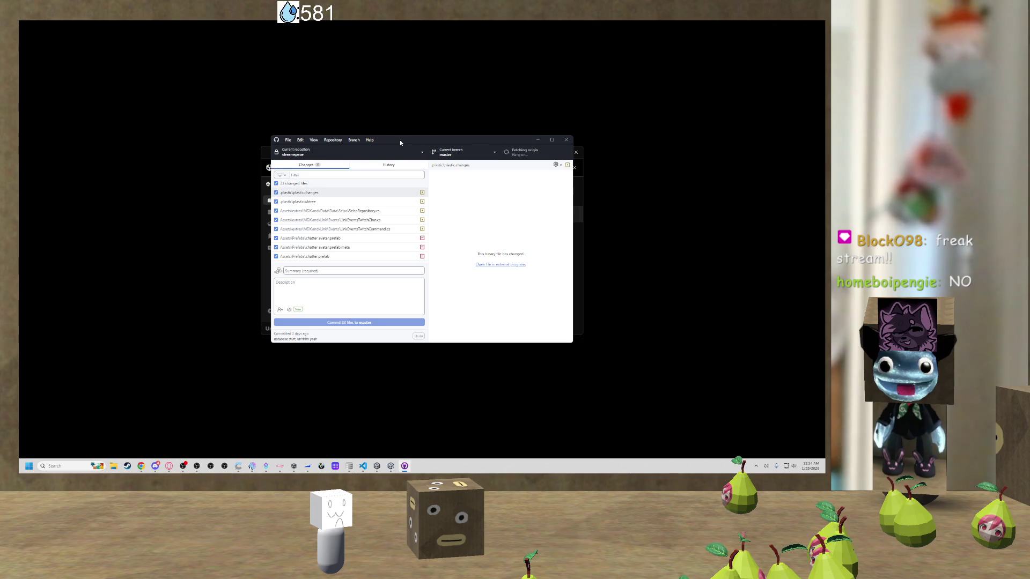
mouse_move(400, 143)
left_mouse_down()
mouse_move(254, 140)
mouse_move(253, 106)
left_mouse_up()
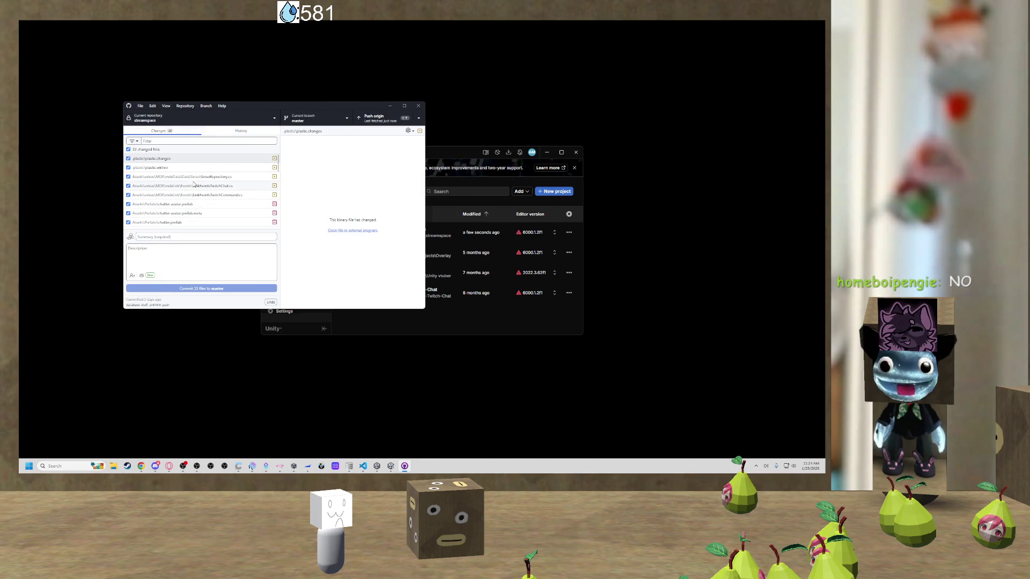
Inspect the commit account, commit message options, push options and Repository menu actions.
left_click(130, 237)
right_click(130, 239)
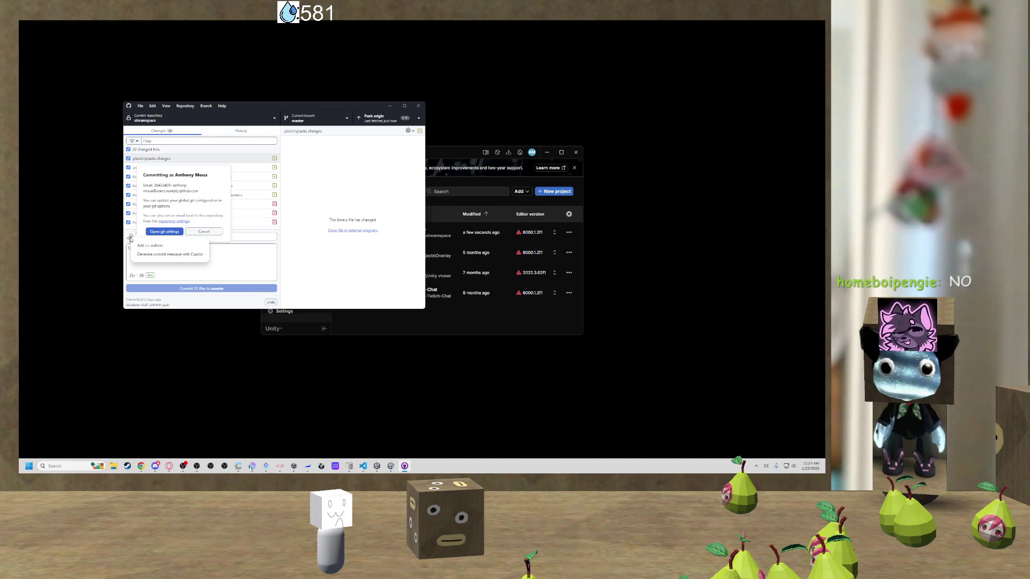
left_click(206, 178)
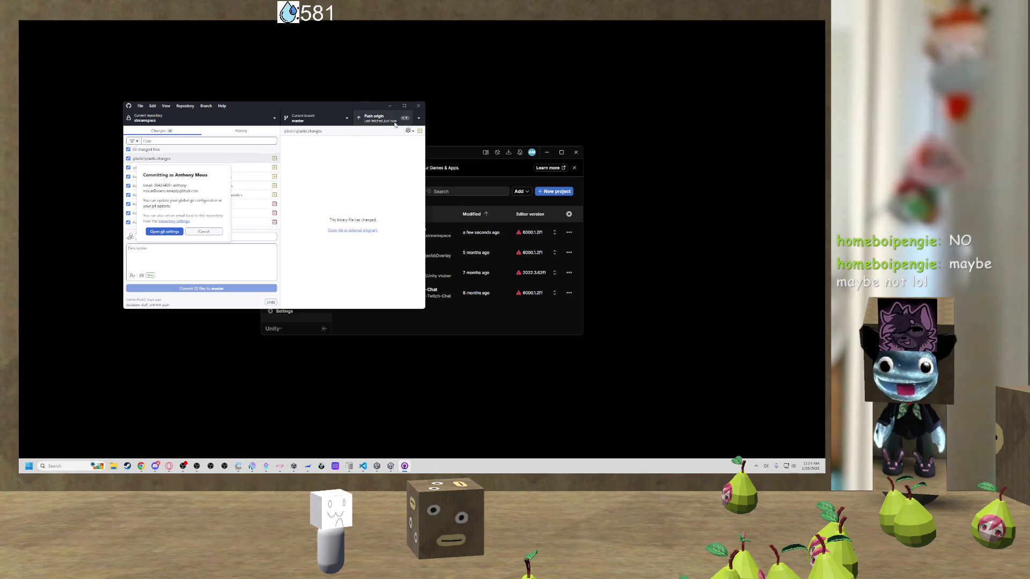
left_click(418, 118)
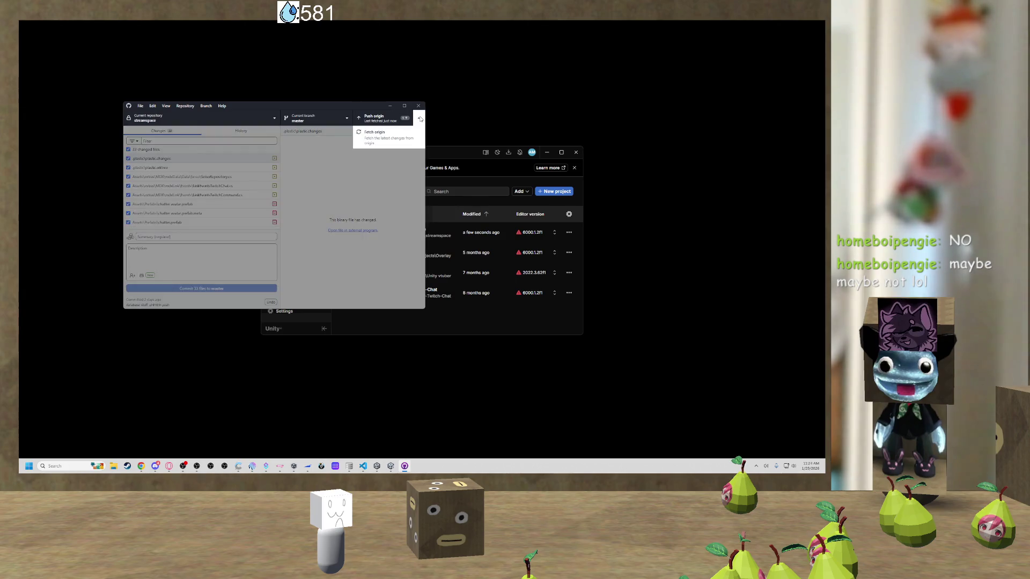
left_click(420, 119)
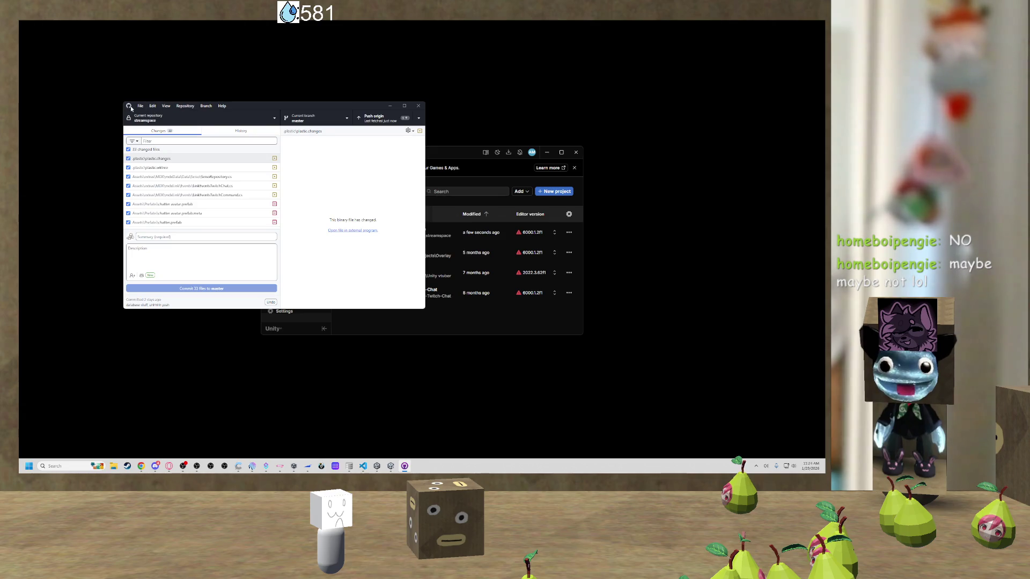
left_click(140, 106)
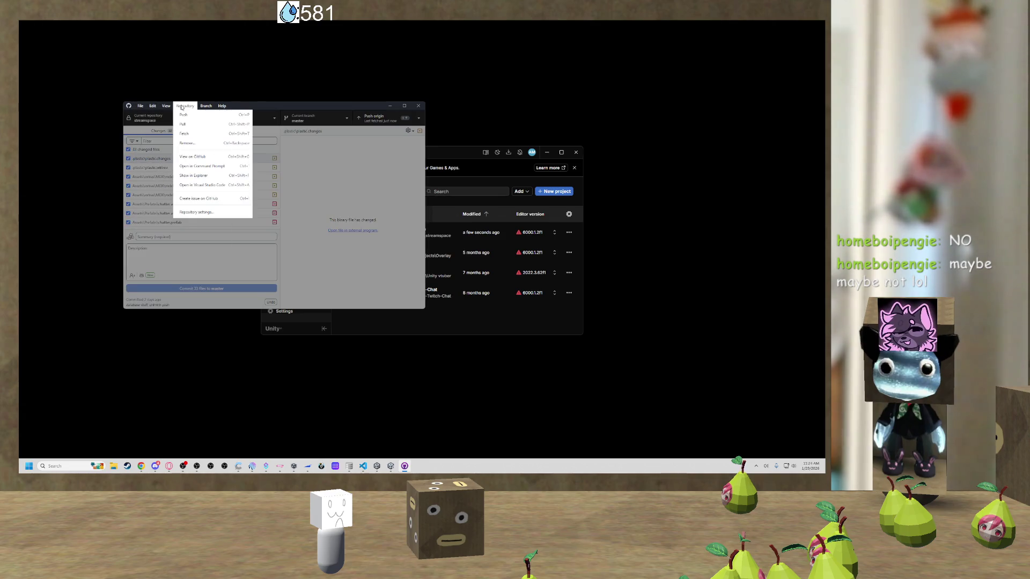
mouse_move(227, 110)
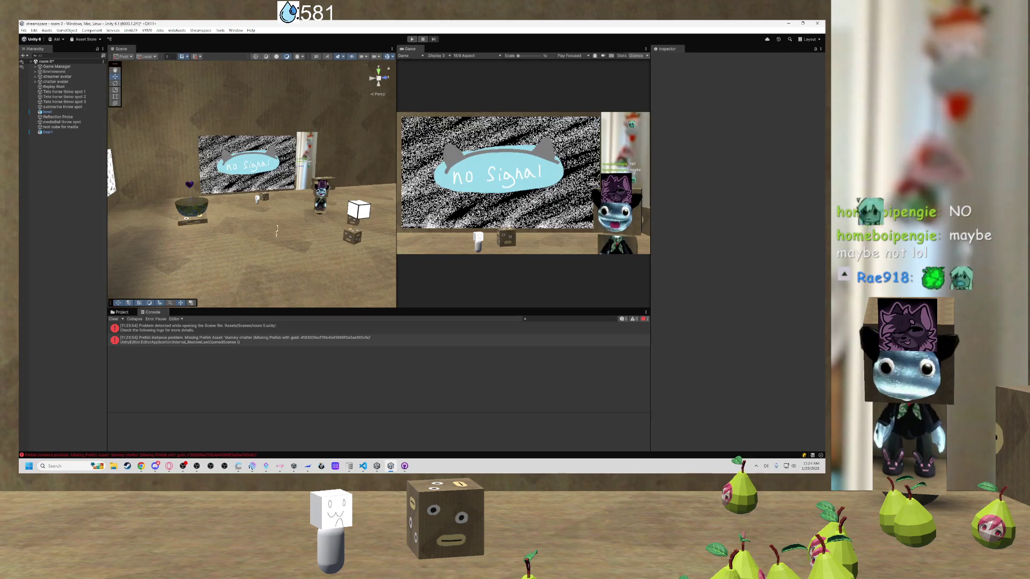
Select a floor cube and scroll the Hierarchy to locate the chatter avatar.
left_click(276, 227)
scroll(243, 232, "up", 5)
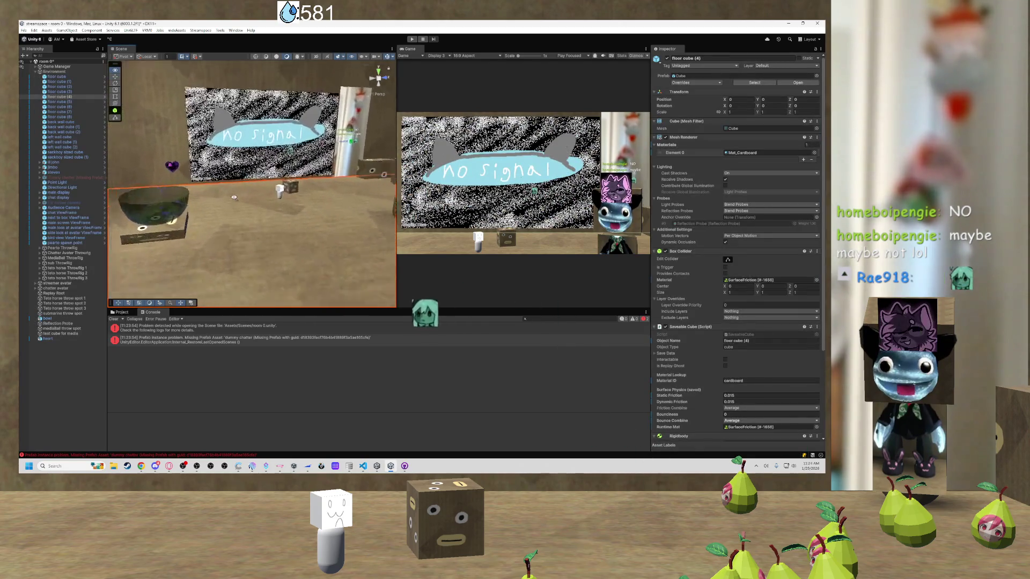
scroll(233, 198, "up", 5)
scroll(214, 198, "down", 4)
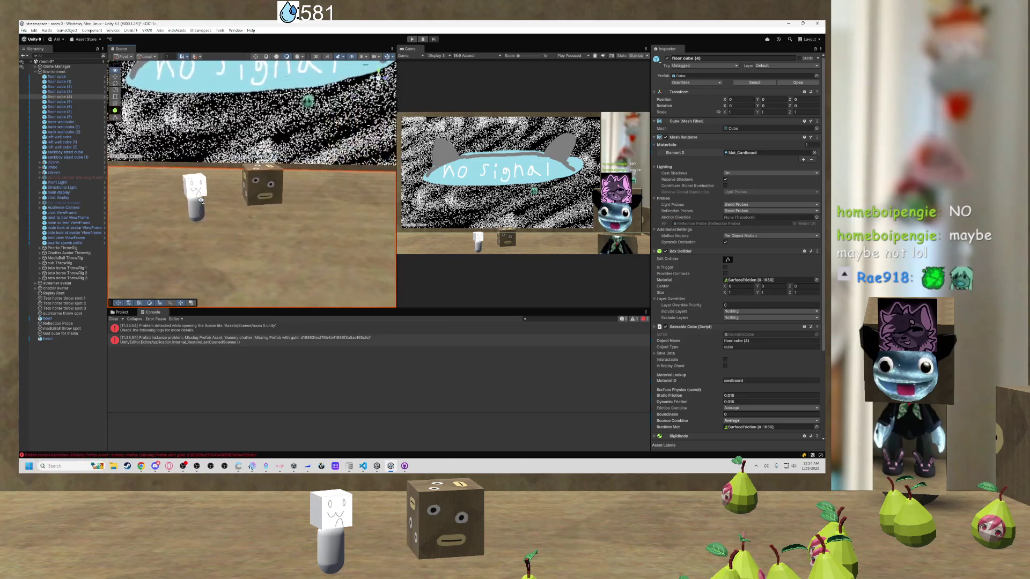
scroll(172, 199, "up", 3)
scroll(172, 199, "up", 2)
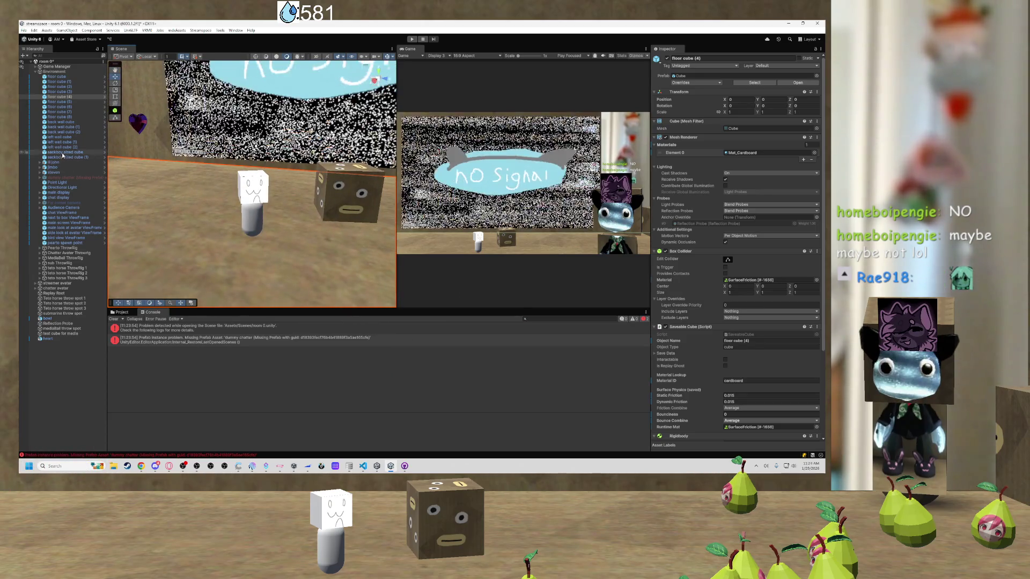
Duplicate the chatter avatar with Ctrl+D and select the new copy for renaming.
left_click(65, 288)
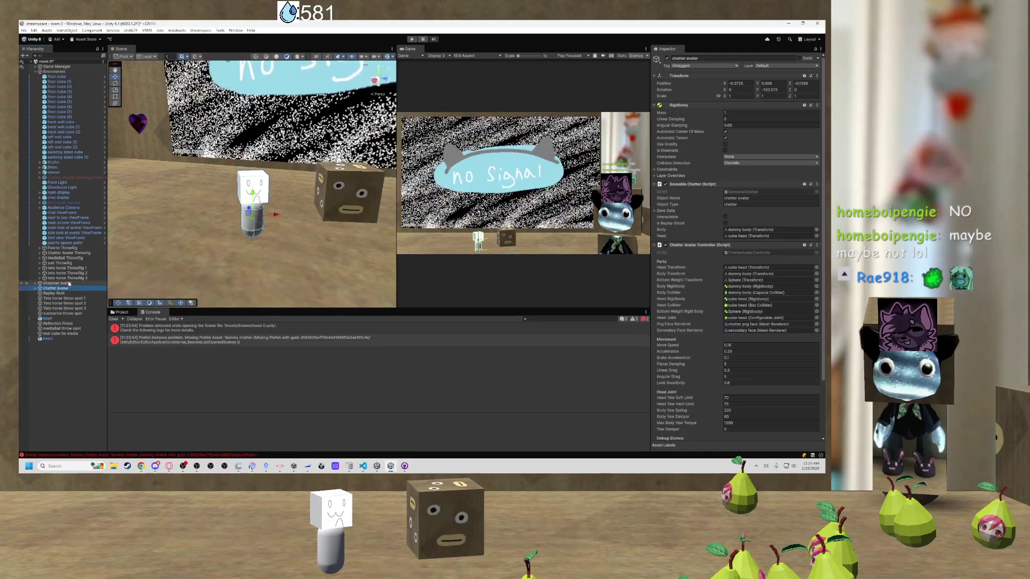
key("ctrl+d")
left_click(72, 294)
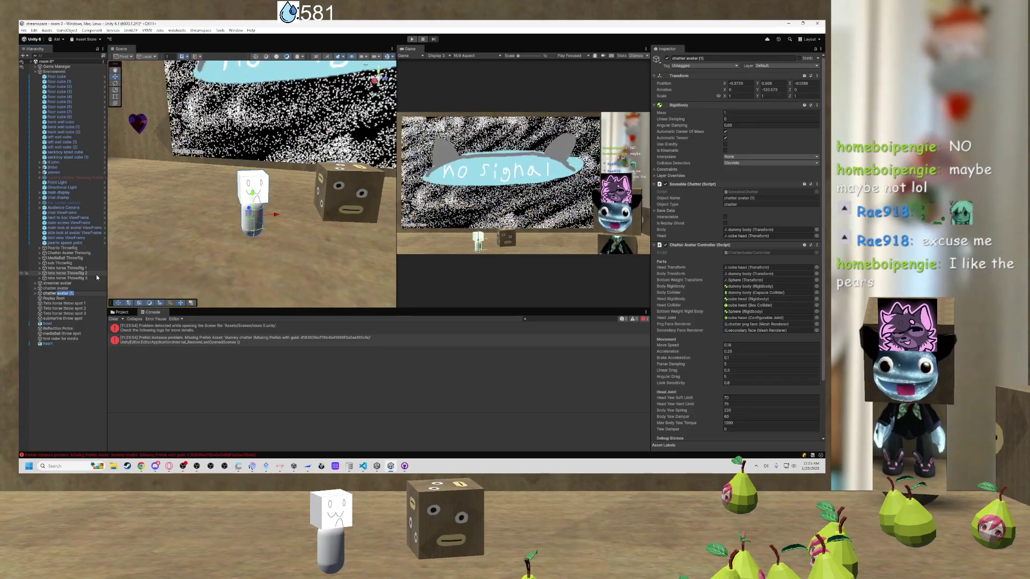
Commit the 33 changed files to master with the summary 'something idk'.
mouse_move(404, 466)
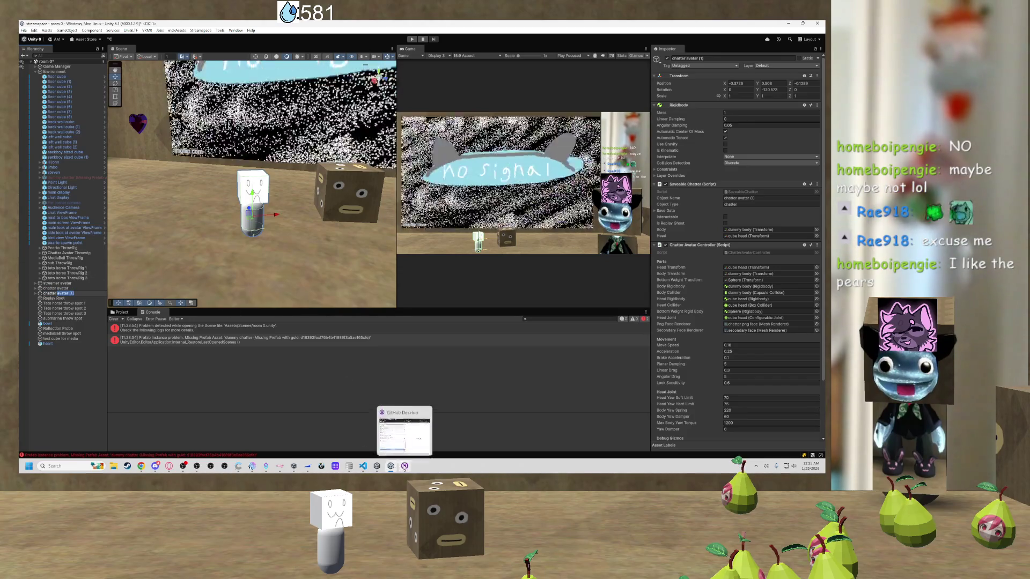
left_click(390, 429)
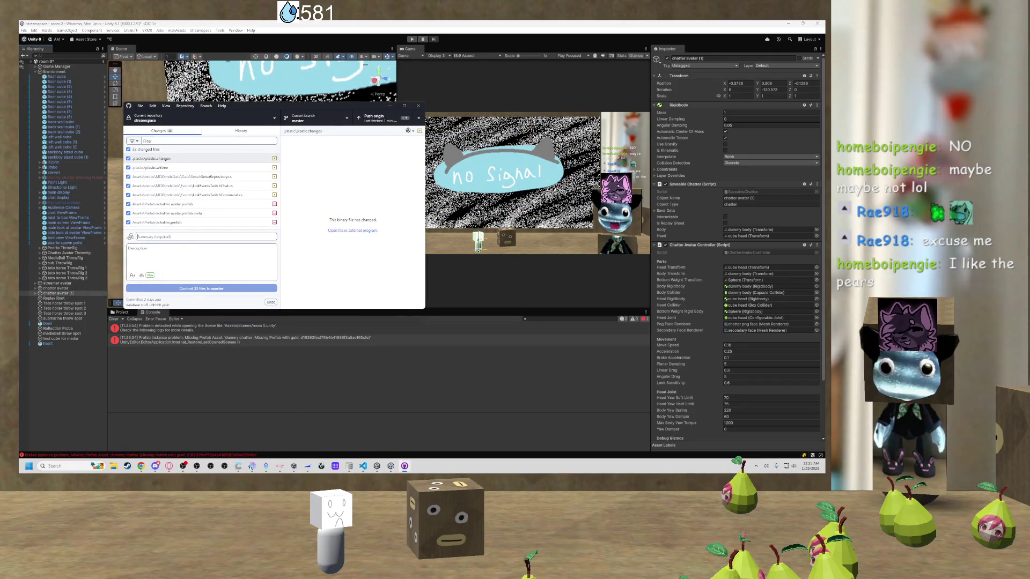
type("something idk")
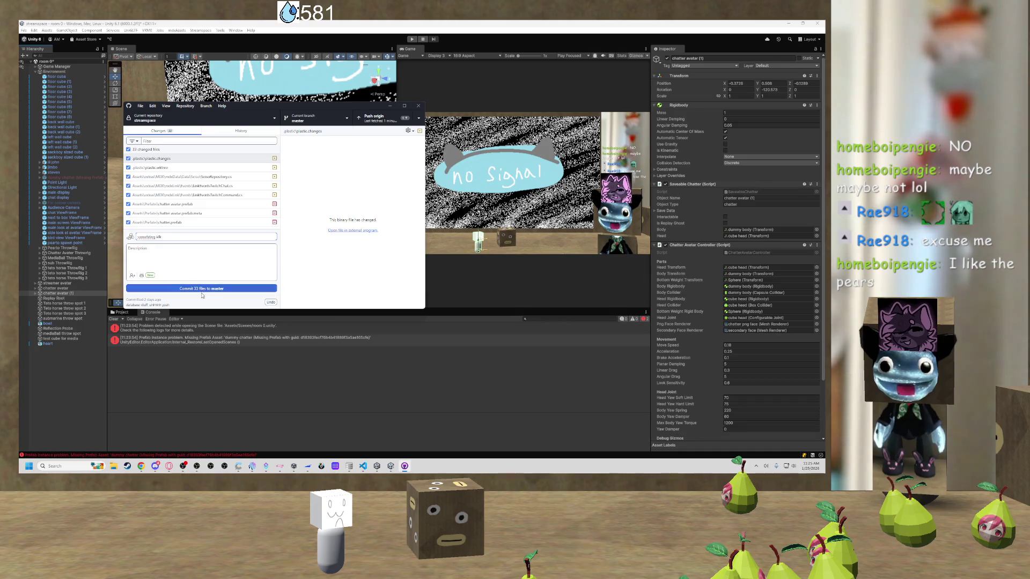
left_click(203, 290)
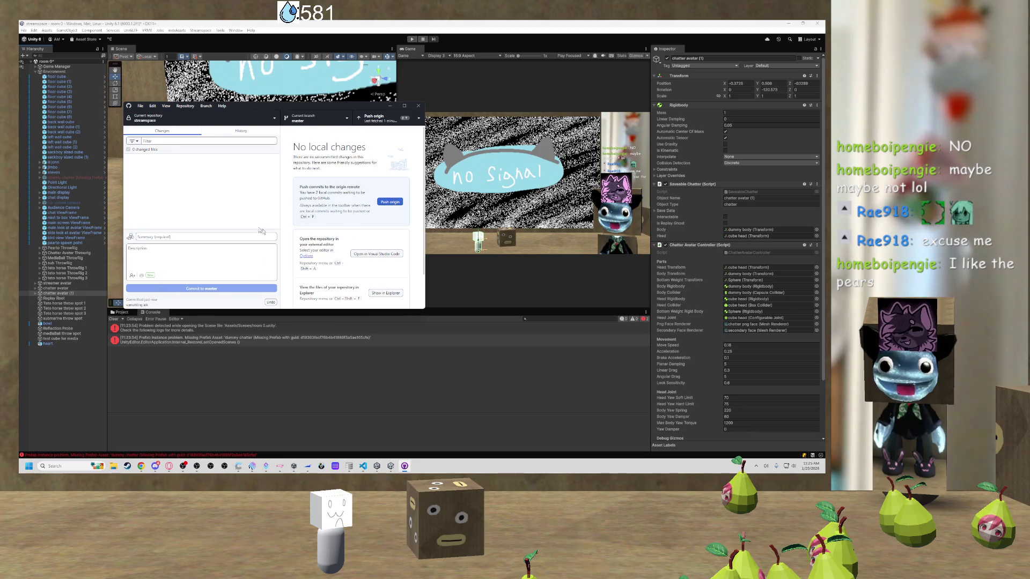
Push the new commits to origin.
scroll(373, 239, "down", 1)
scroll(373, 239, "up", 1)
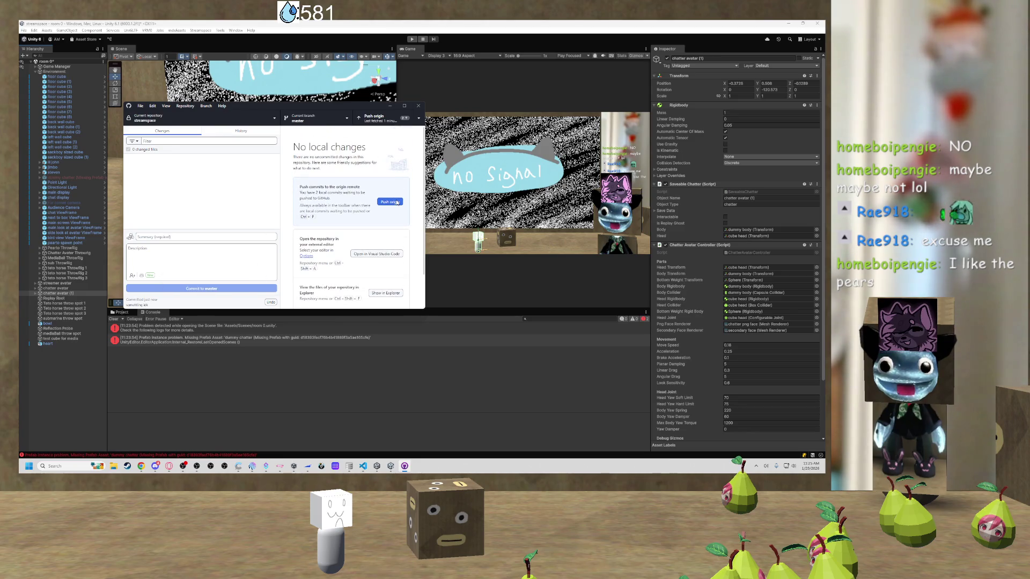
left_click(396, 202)
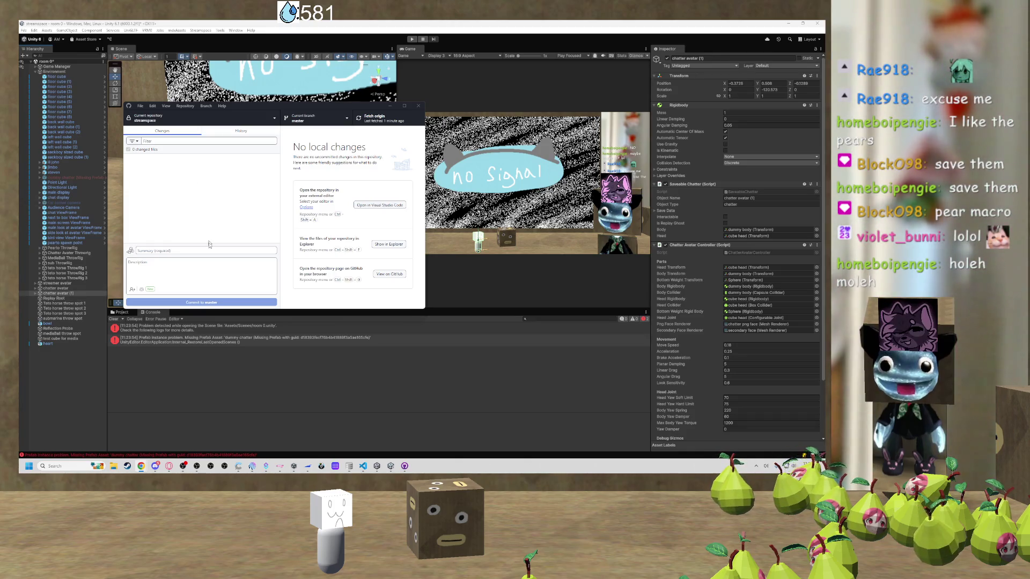
Minimize GitHub Desktop and frame dummy chatter (Missing Prefab) in the Scene view.
left_click(390, 106)
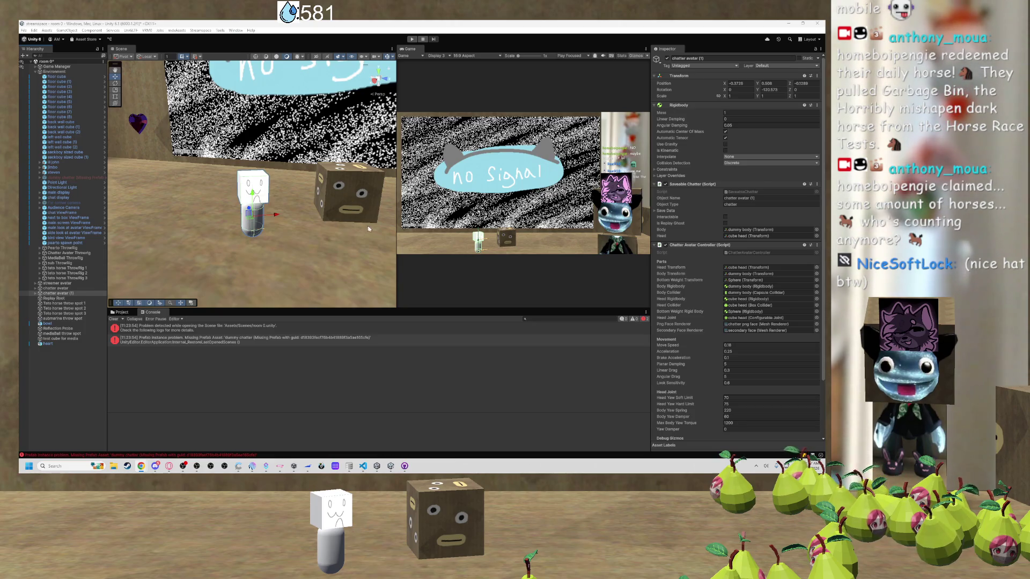
double_click(63, 176)
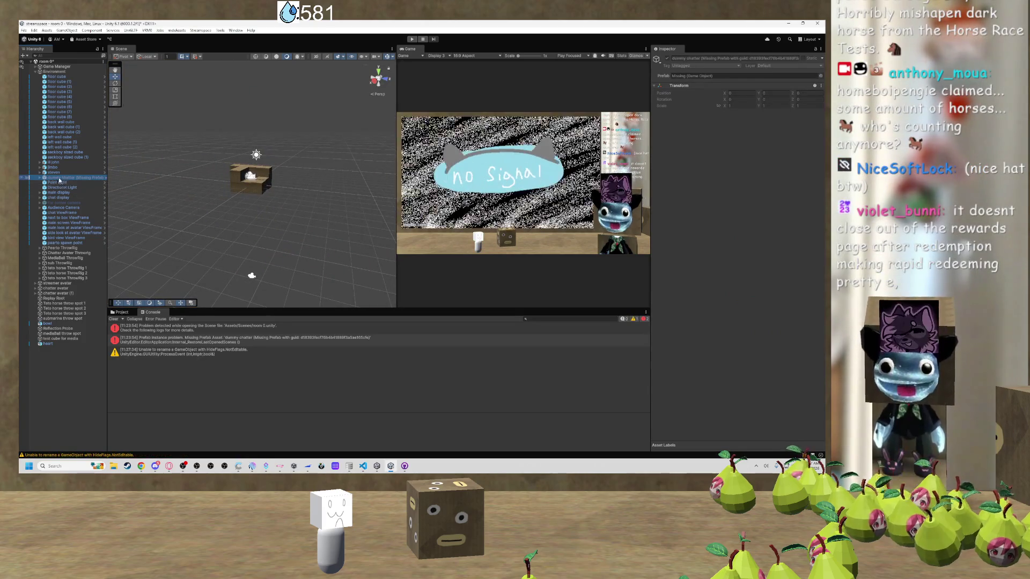
Widen the Hierarchy, select dummy chatter (Missing Prefab) and delete it.
mouse_move(107, 178)
left_mouse_down()
mouse_move(164, 177)
mouse_move(145, 177)
left_mouse_up()
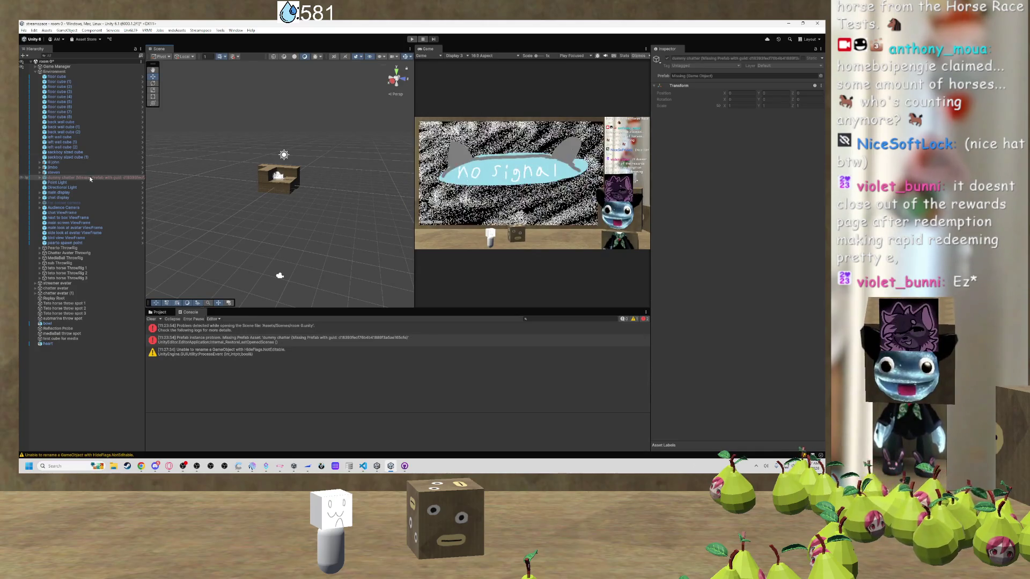
left_click(75, 168)
left_click(72, 177)
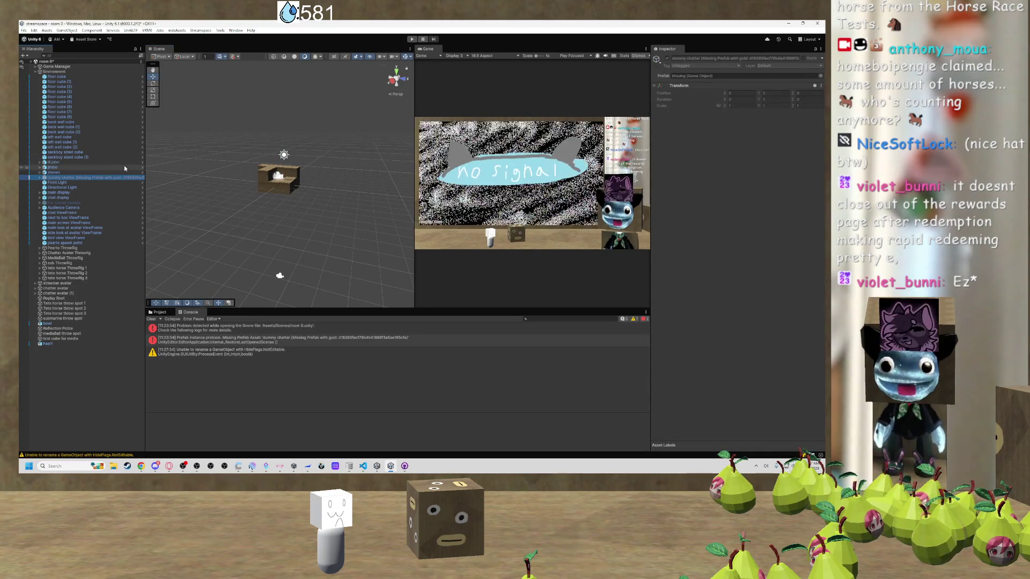
key("Delete")
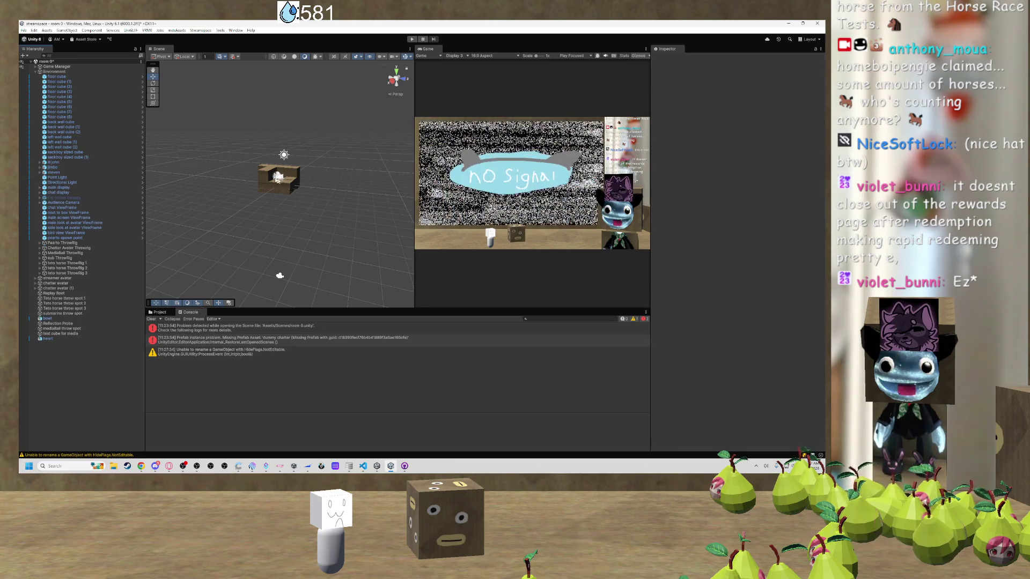
Starting from a floor cube, orbit and zoom the Scene view to the cube-head avatar and No Signal screen.
left_click(261, 181)
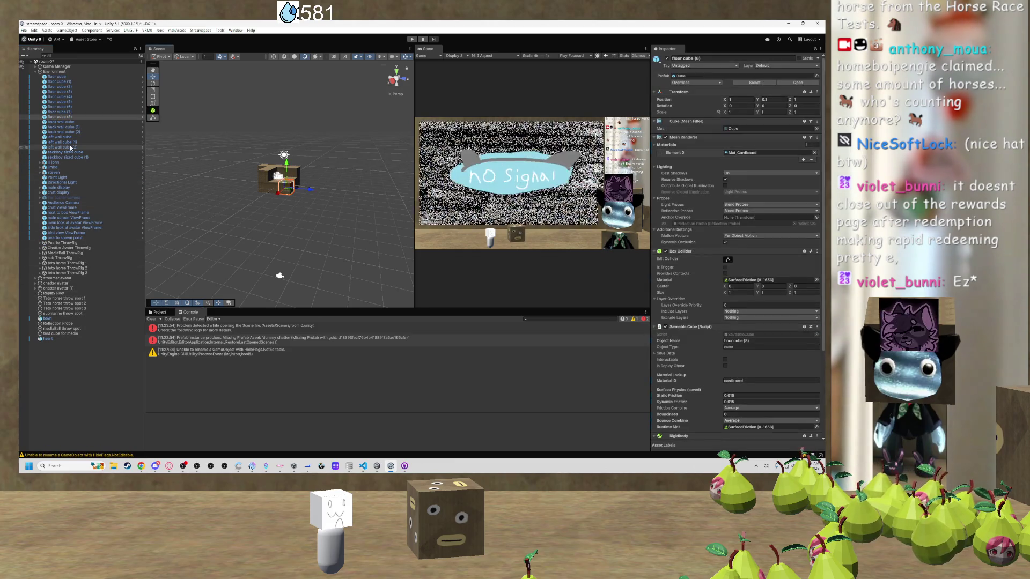
scroll(263, 179, "up", 10)
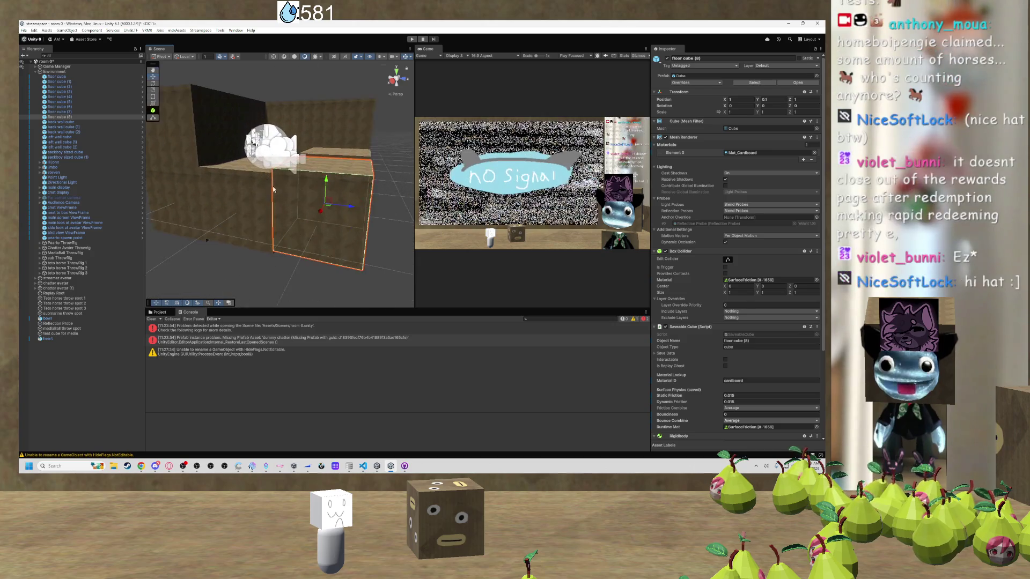
scroll(286, 175, "down", 10)
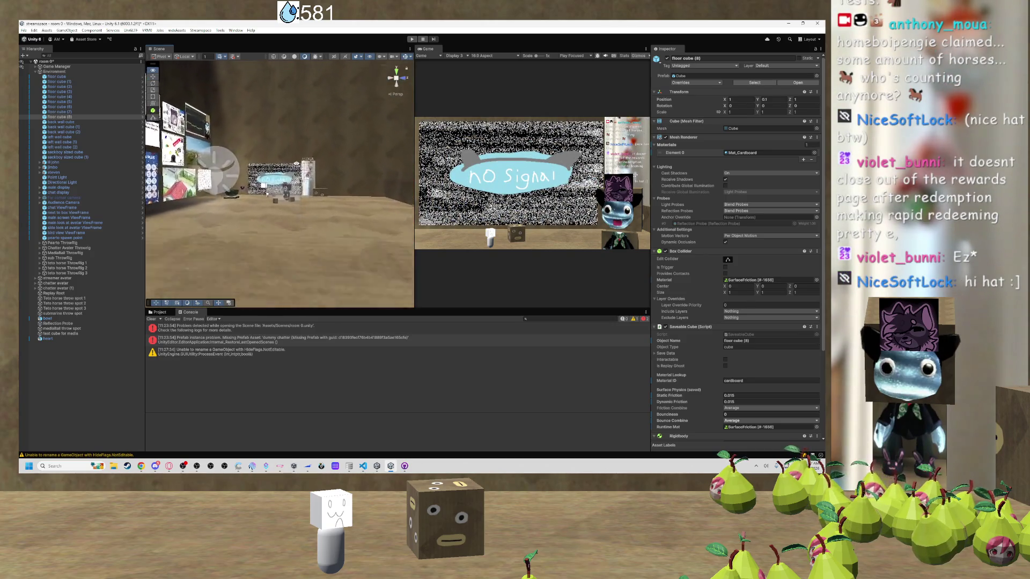
mouse_move(285, 175)
left_mouse_down()
mouse_move(146, 288)
mouse_move(262, 210)
left_mouse_up()
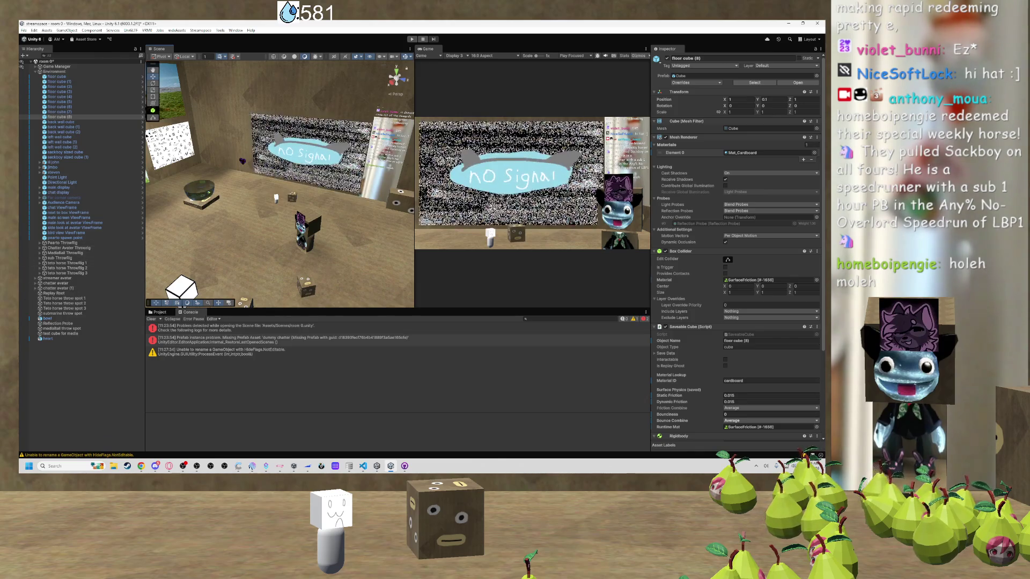
left_click_drag(297, 234, 364, 214)
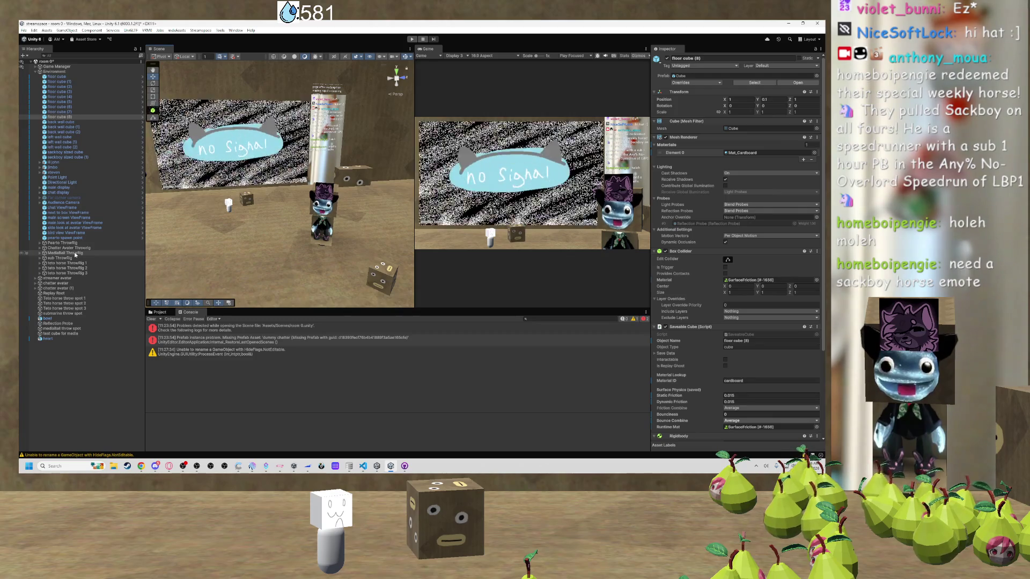
mouse_move(248, 217)
left_mouse_down()
mouse_move(309, 204)
mouse_move(281, 207)
left_mouse_up()
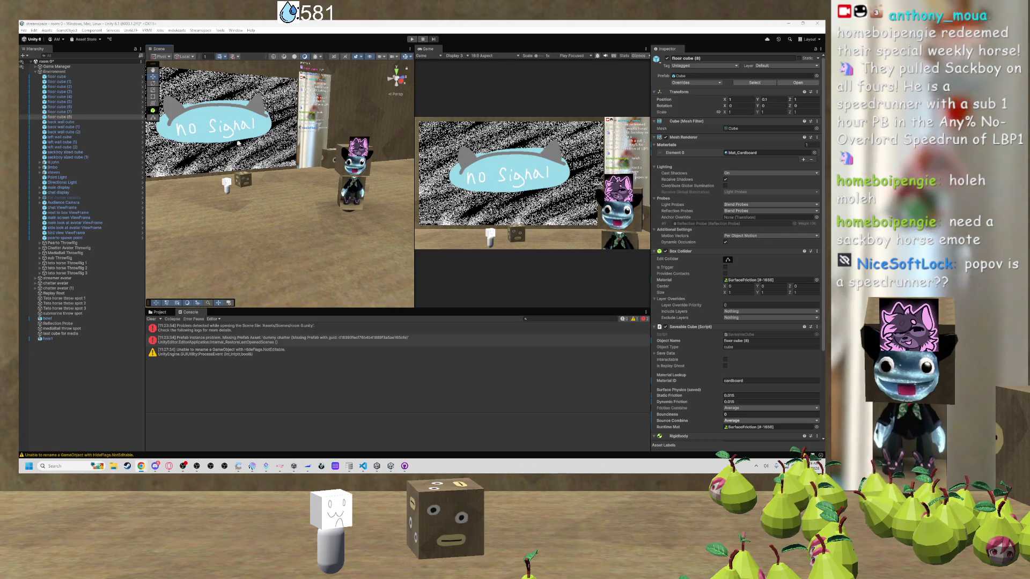
Rename 'chatter avatar (1)' in the Hierarchy to 'temporary chatter avatar'.
scroll(257, 132, "up", 5)
scroll(258, 131, "down", 5)
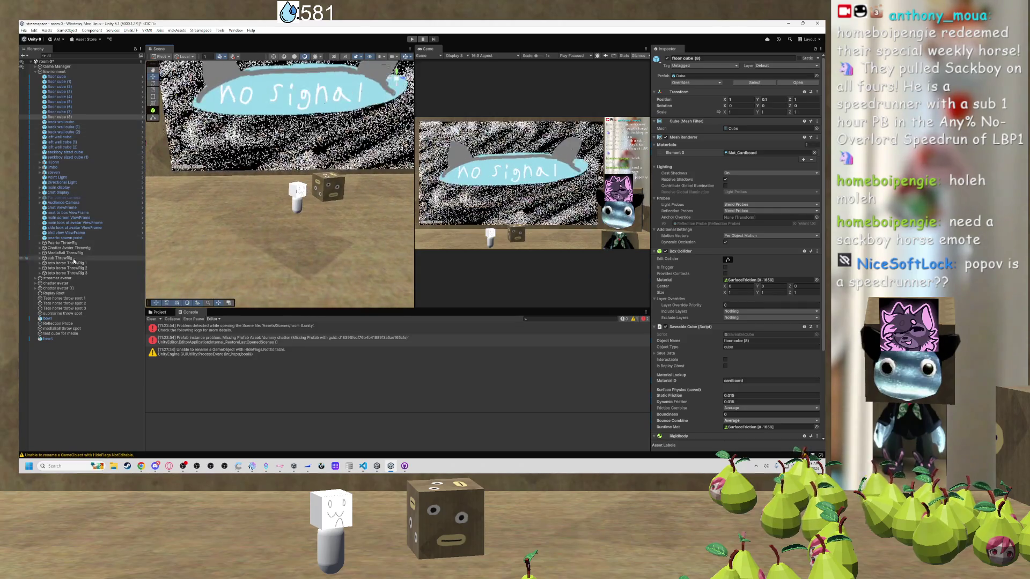
scroll(294, 230, "up", 5)
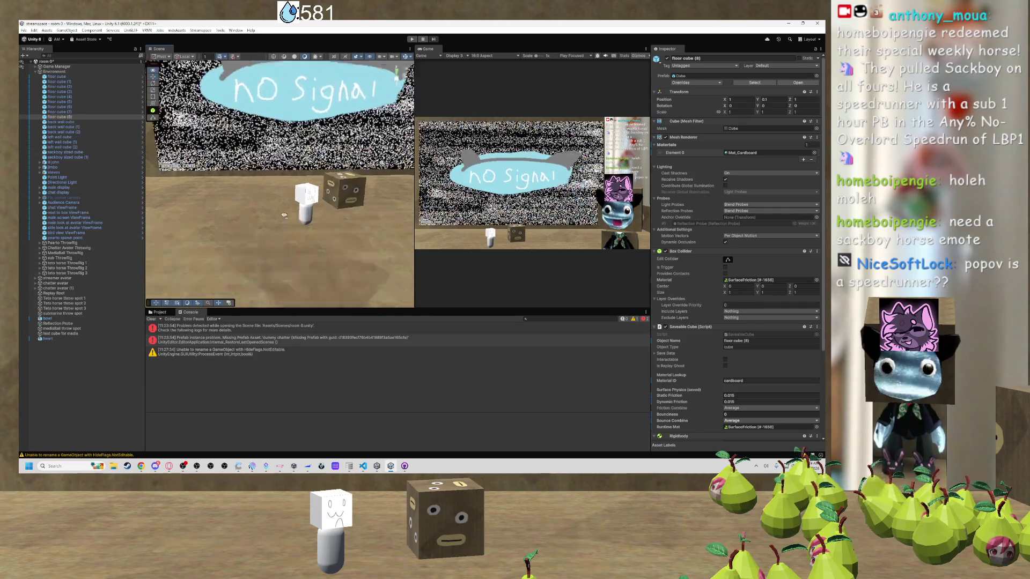
left_click(336, 244)
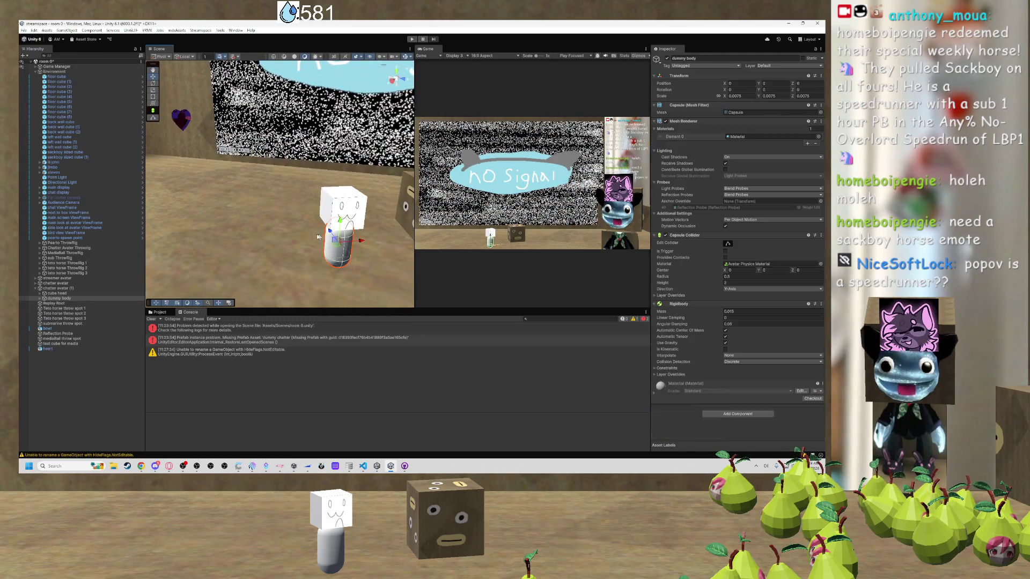
left_click(69, 288)
double_click(69, 290)
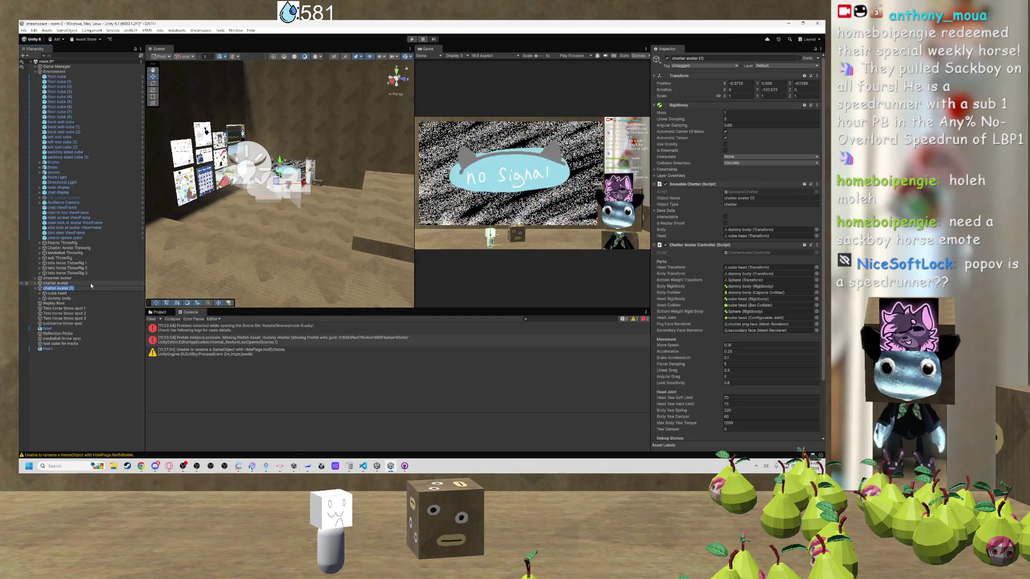
type("temporary")
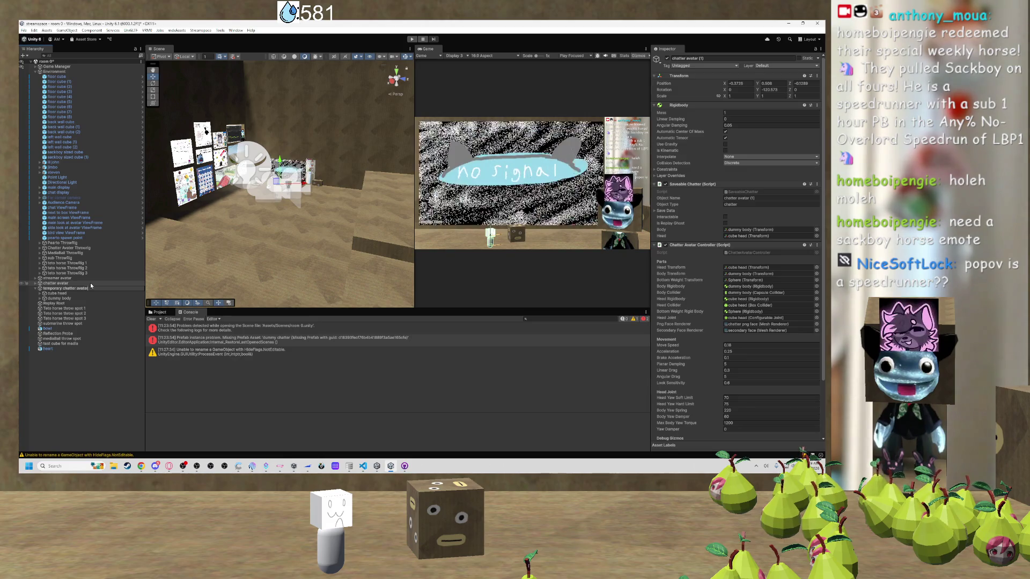
key("Return")
Frame the renamed avatar, then select its dummy body child and delete it.
key("f")
mouse_move(299, 222)
left_mouse_down()
mouse_move(348, 213)
mouse_move(310, 222)
left_mouse_up()
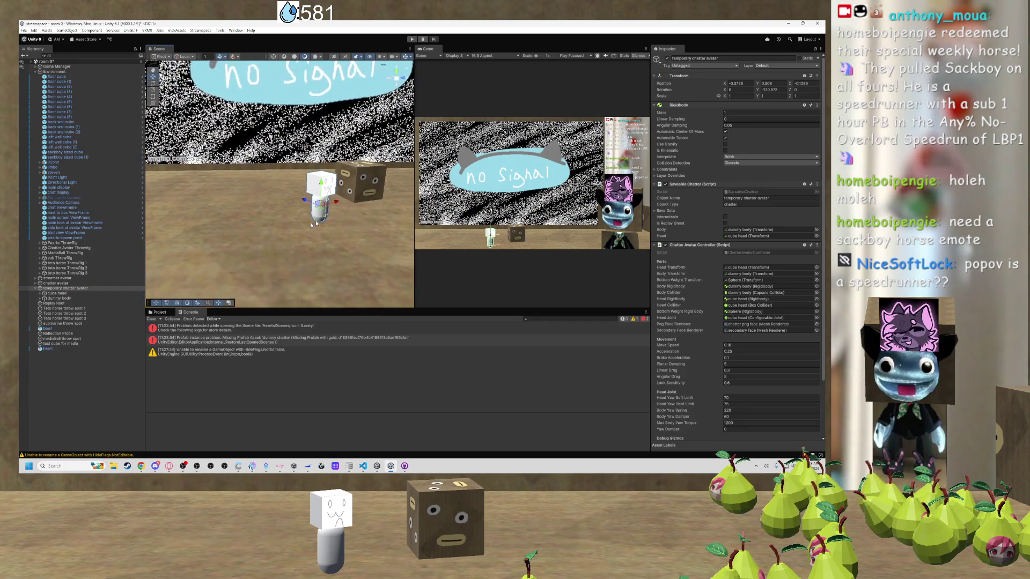
left_click(36, 288)
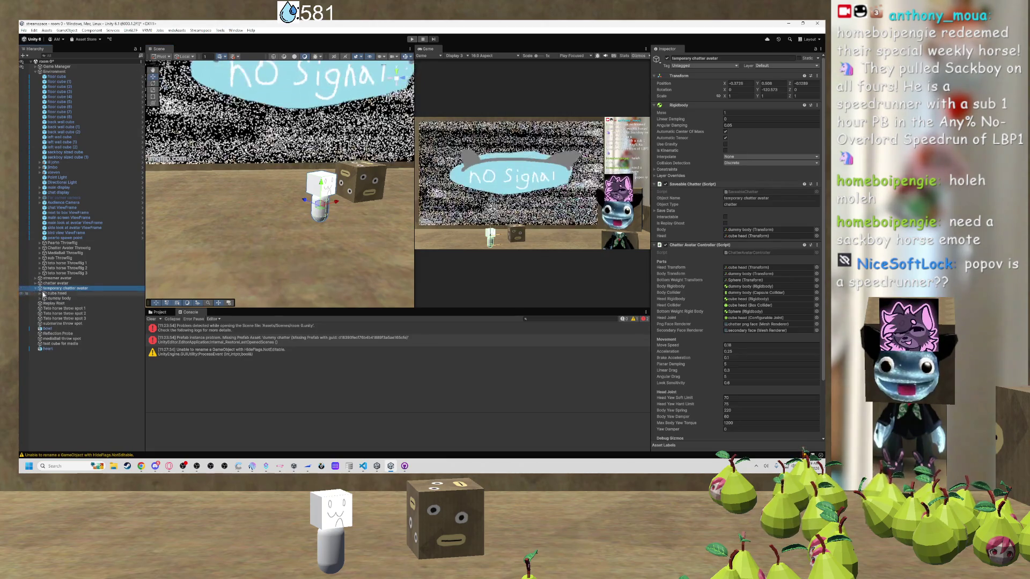
left_click(58, 298)
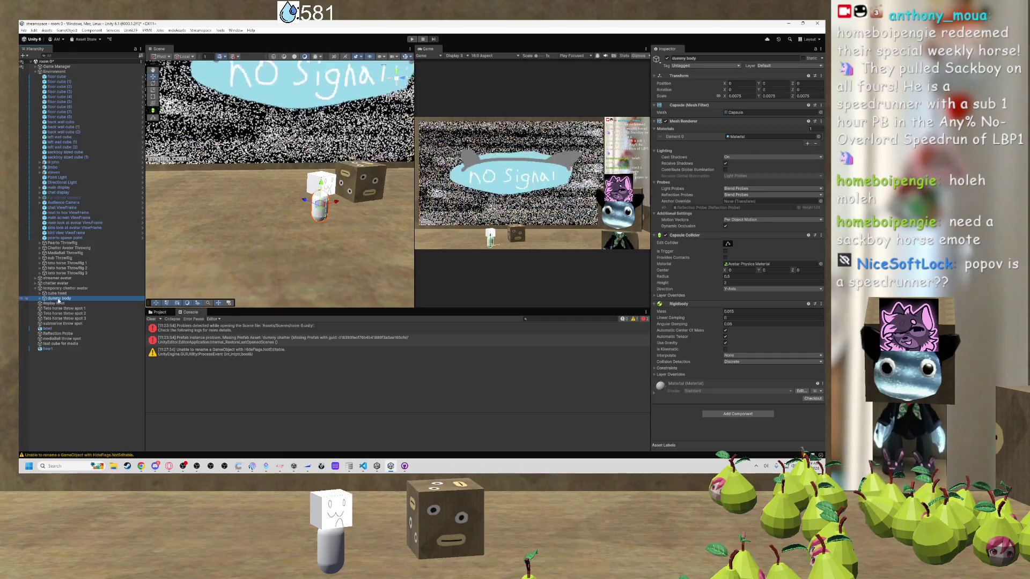
key("Delete")
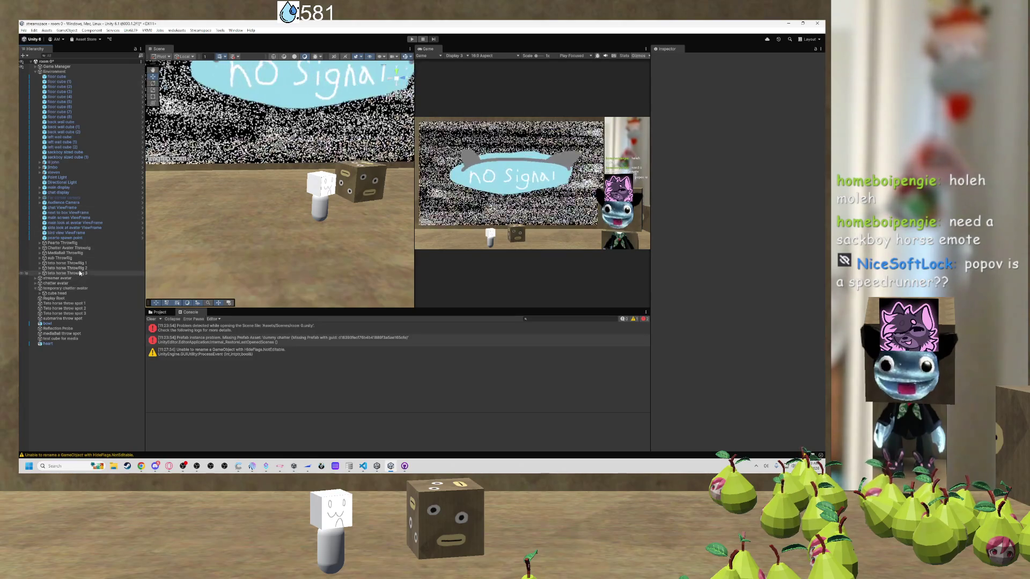
Check the remaining Hierarchy objects and reselect the bodyless temporary chatter avatar near the no-signal screen.
left_click(75, 314)
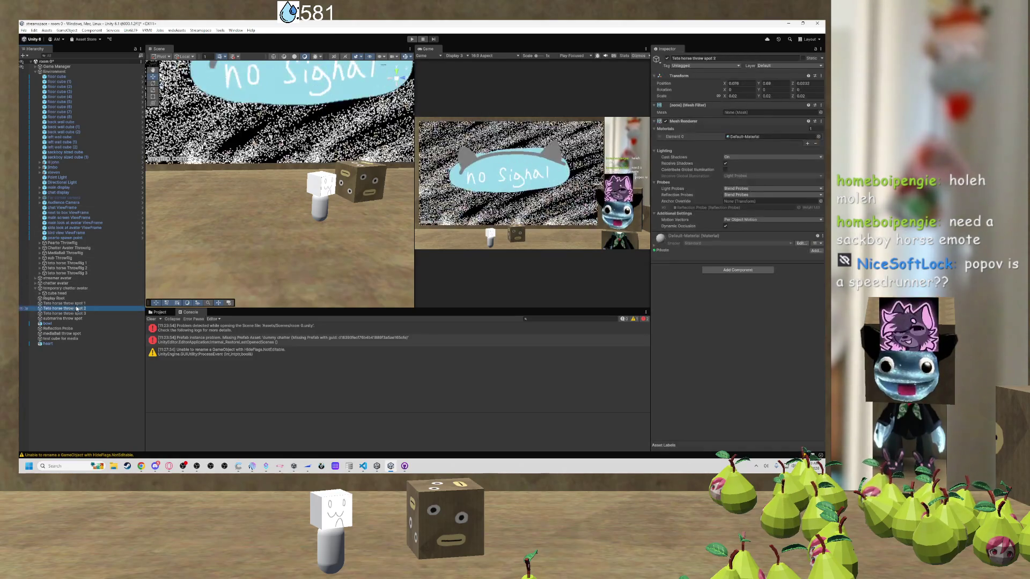
left_click(62, 293)
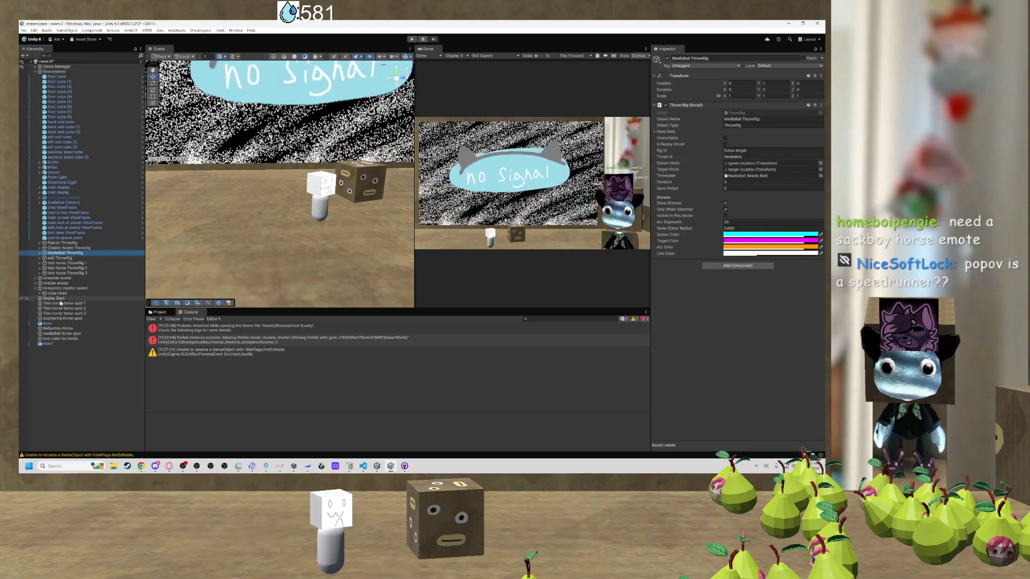
left_click(58, 298)
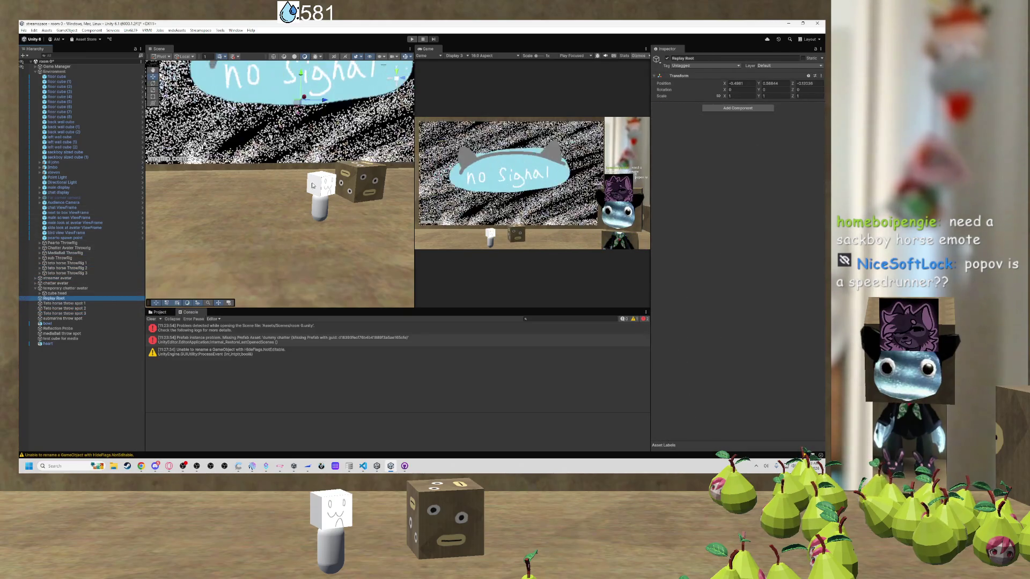
left_click(320, 184)
left_click(315, 208)
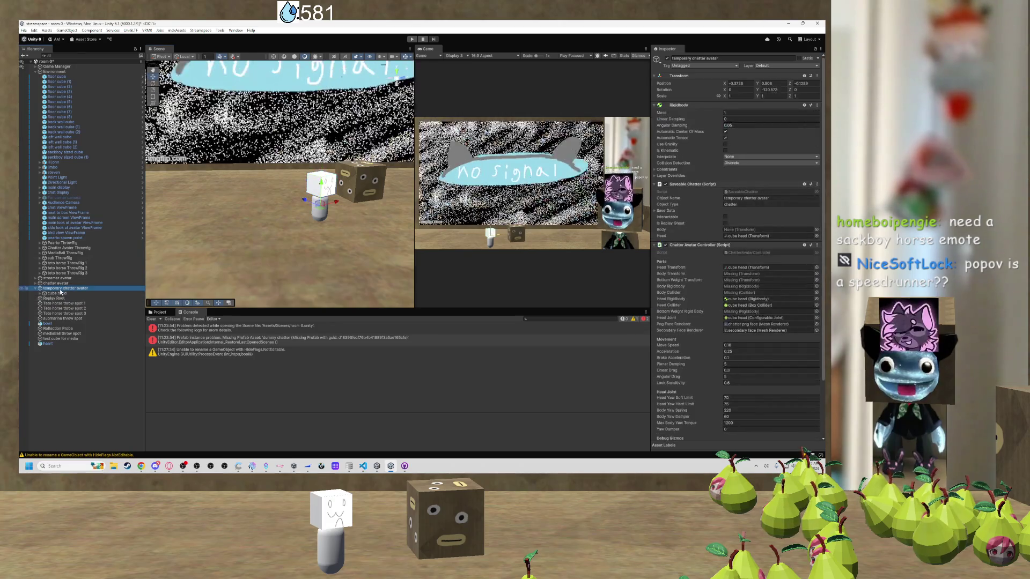
left_click(309, 212)
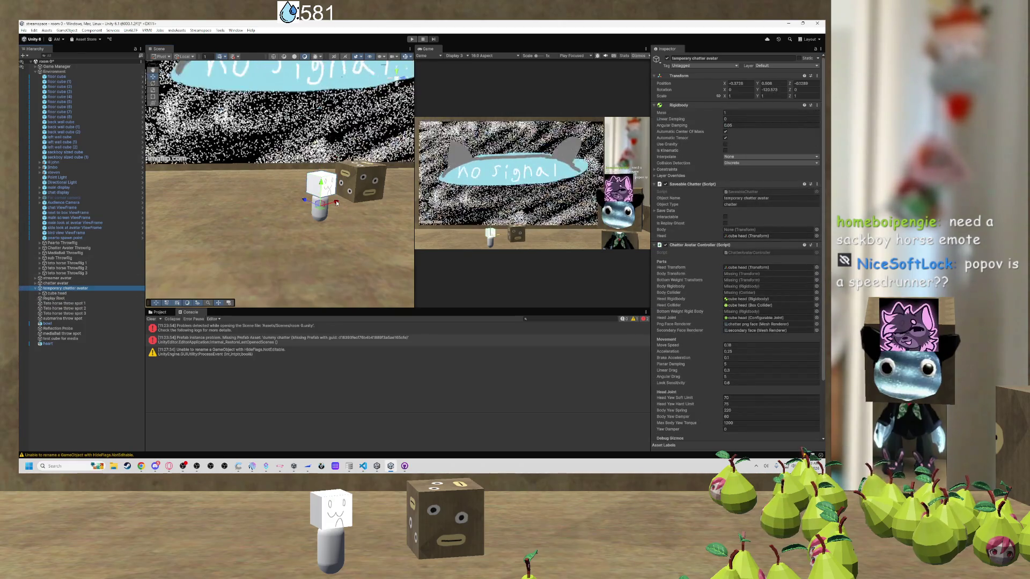
left_click_drag(308, 212, 311, 219)
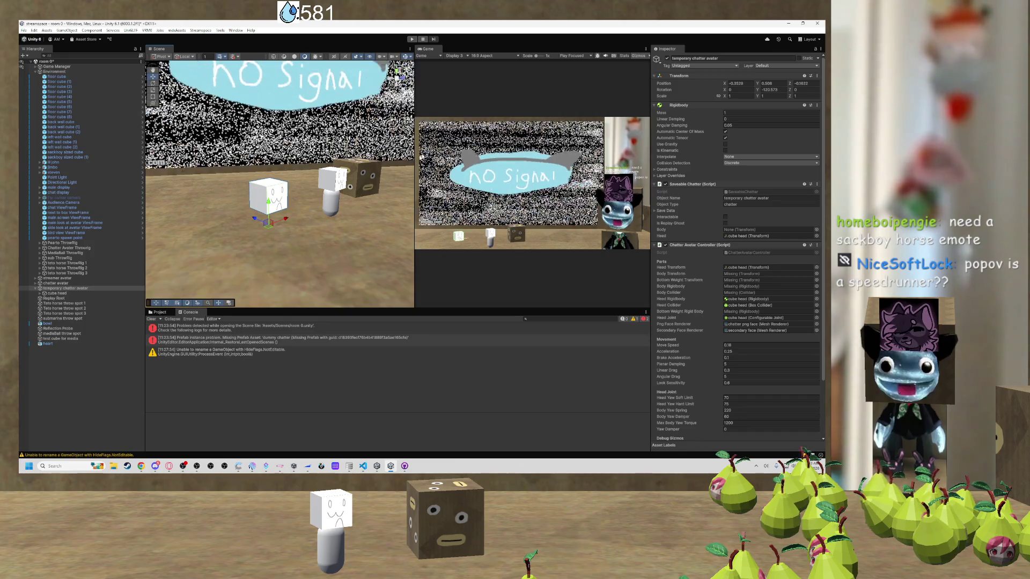
Frame the lone cube head, orbit to the original avatar, and show the Project's Assets folders.
key("f")
left_click_drag(322, 181, 366, 181)
scroll(365, 181, "down", 5)
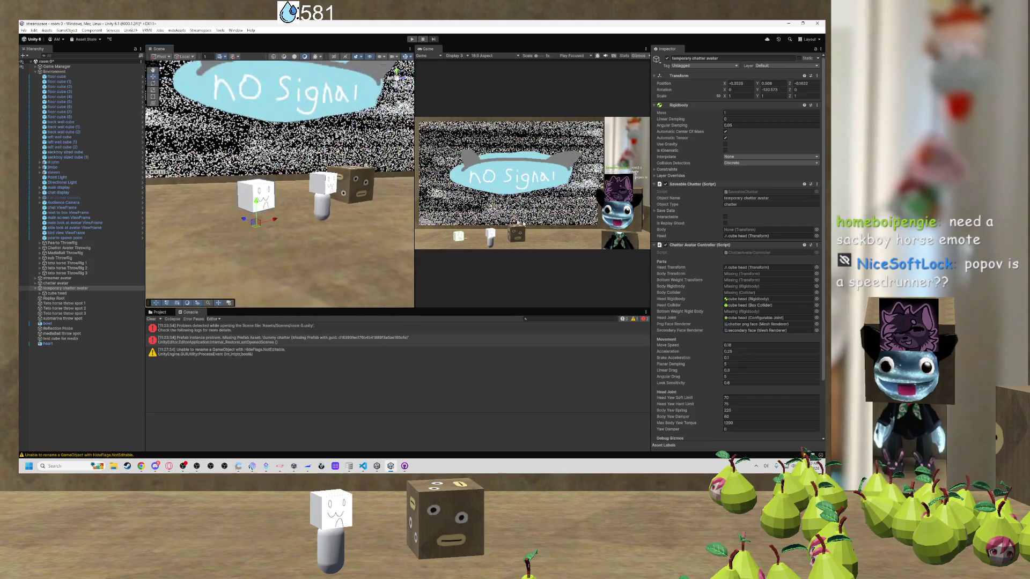
scroll(671, 287, "down", 3)
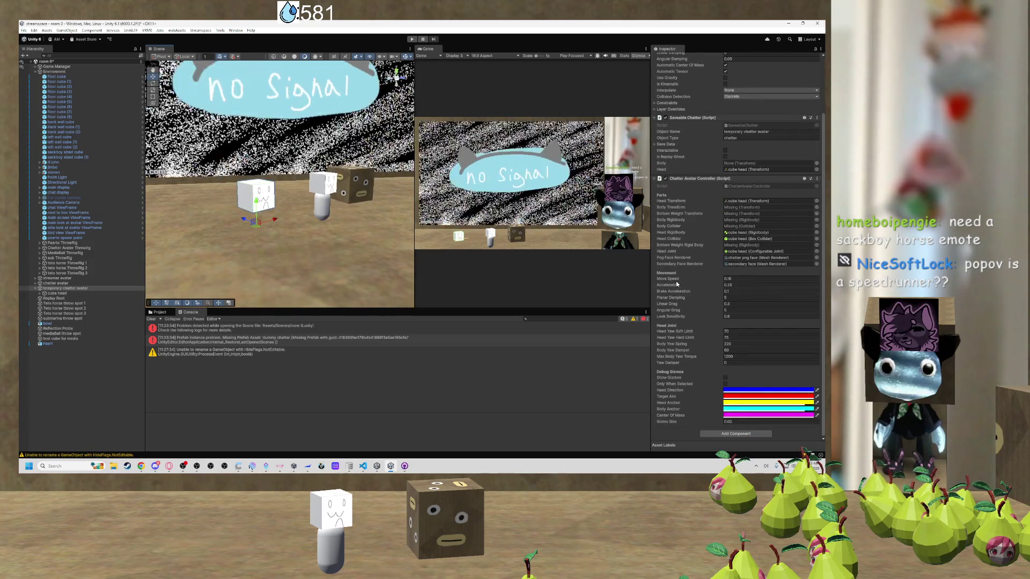
scroll(319, 214, "up", 2)
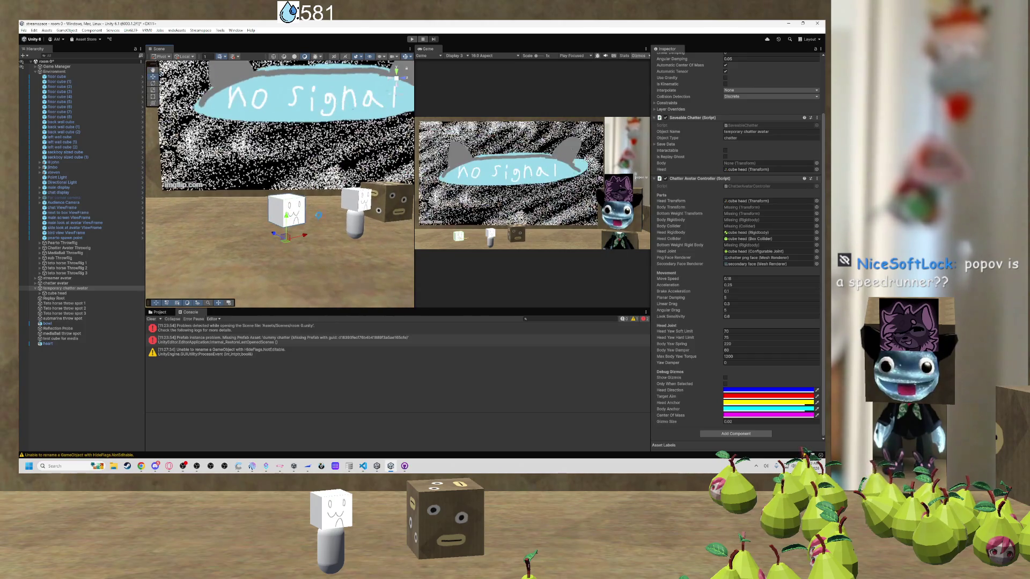
left_click(160, 312)
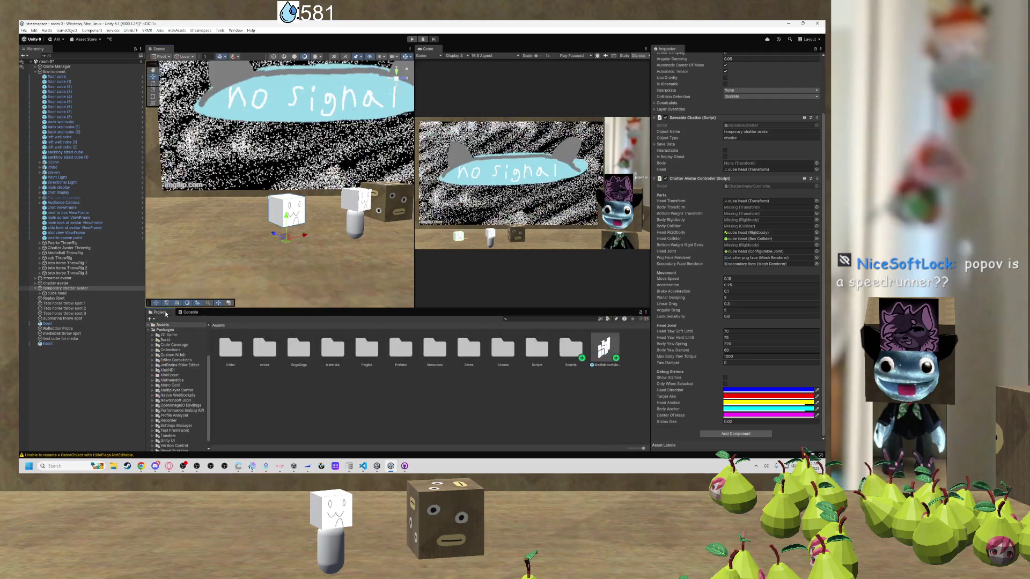
Review the cube head's Box Collider and Configurable Joint settings, then open the Prefabs folder.
scroll(738, 196, "up", 3)
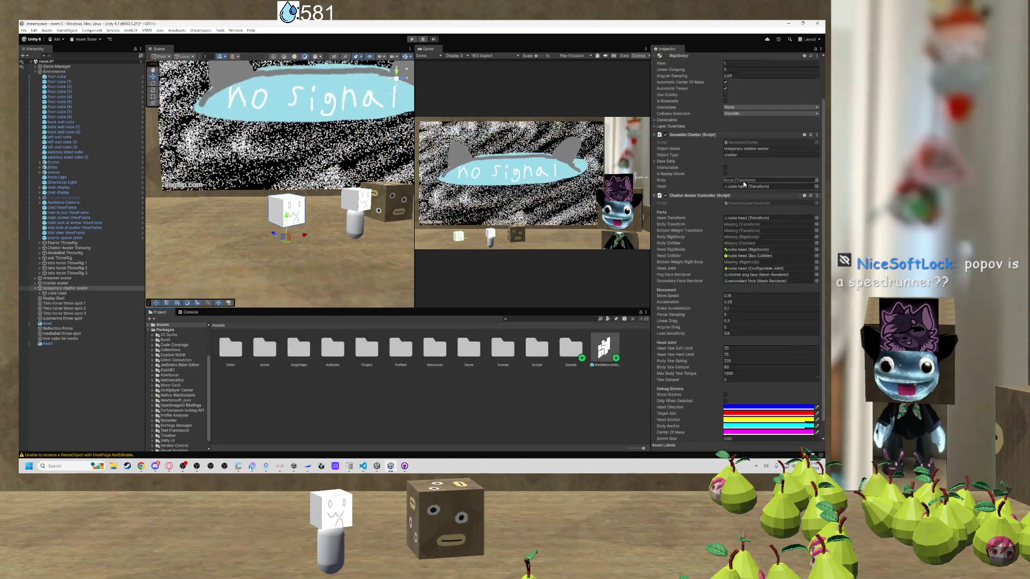
scroll(724, 209, "down", 3)
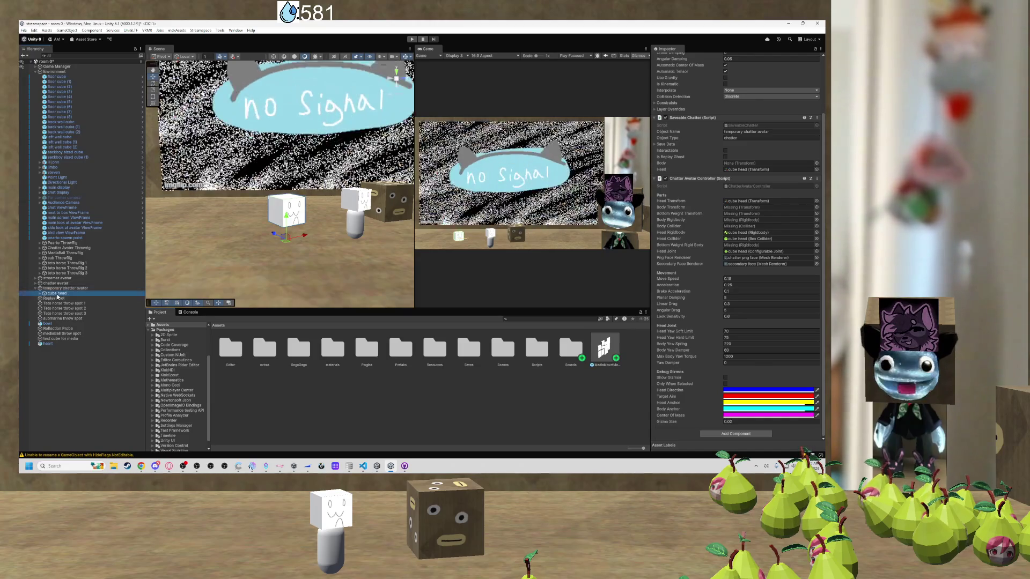
left_click(85, 293)
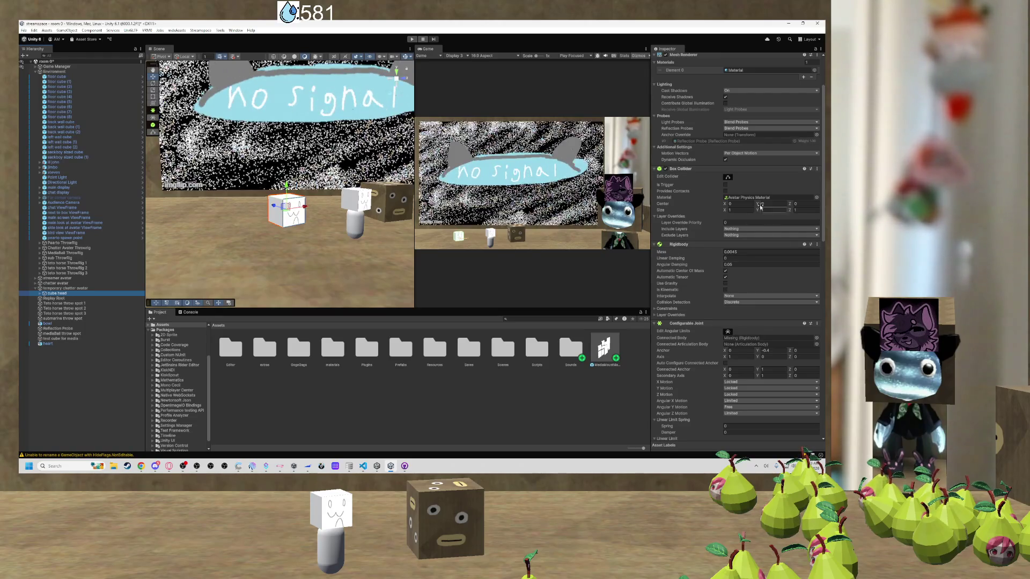
scroll(725, 283, "down", 4)
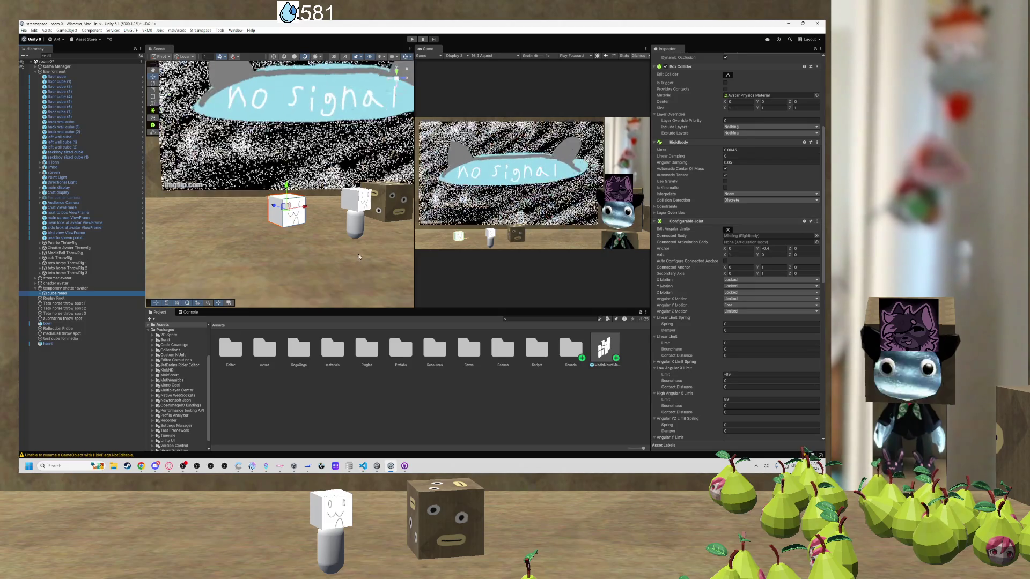
scroll(712, 263, "down", 1)
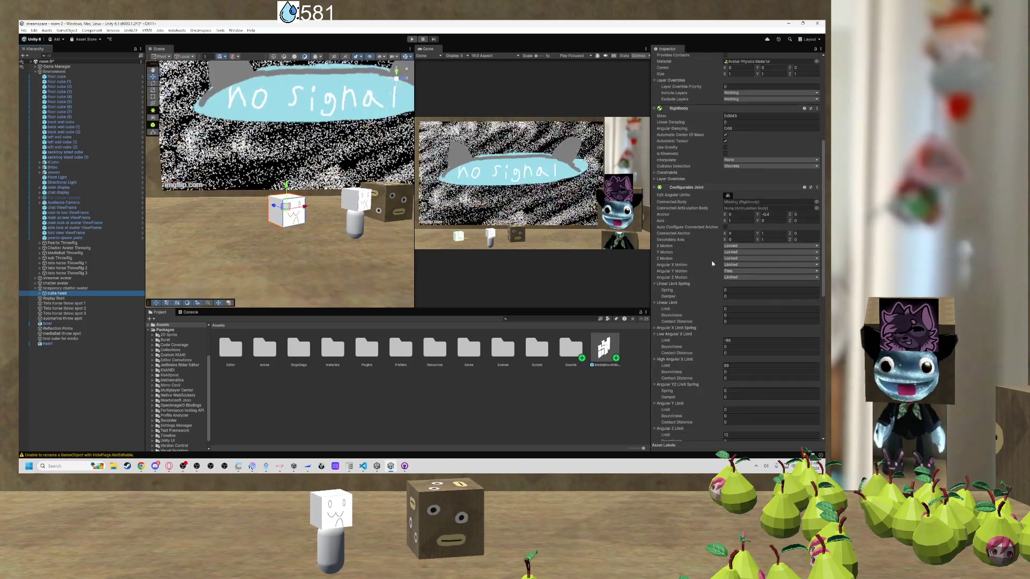
scroll(156, 290, "down", 2)
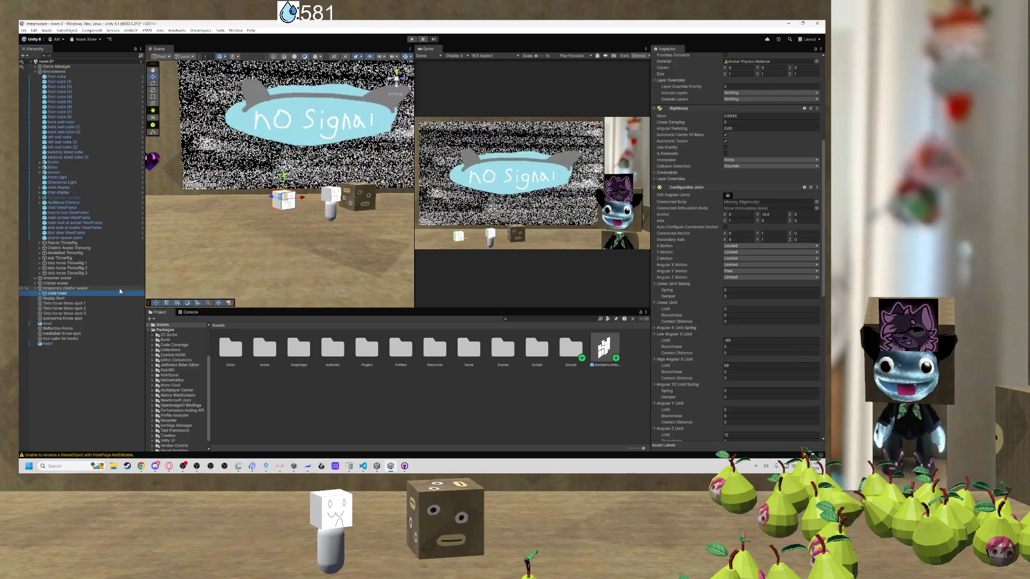
double_click(400, 348)
Drag 'temporary chatter avatar' into Assets/Prefabs to save it as a prefab.
left_click_drag(61, 290, 264, 320)
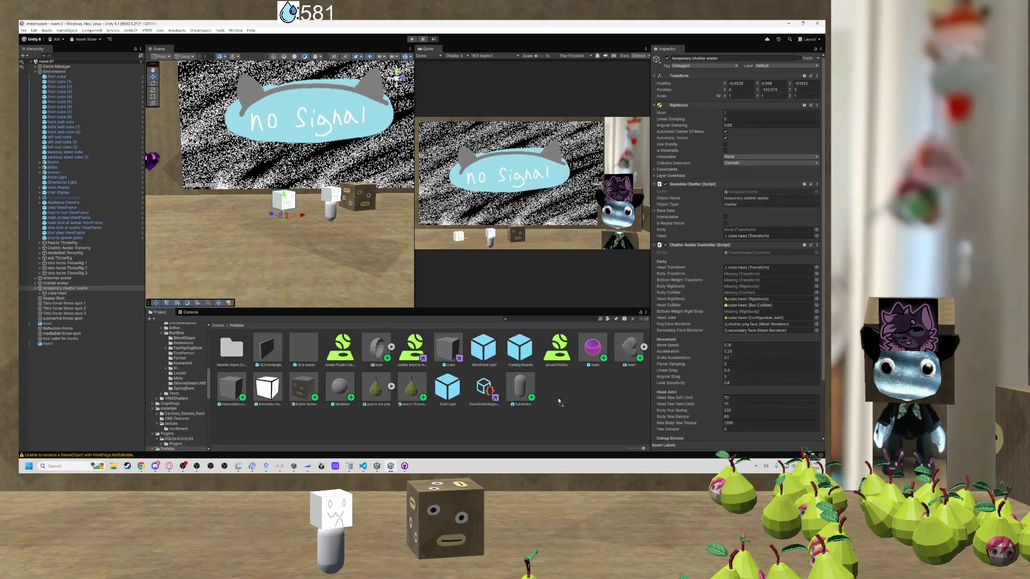
left_click_drag(558, 401, 558, 399)
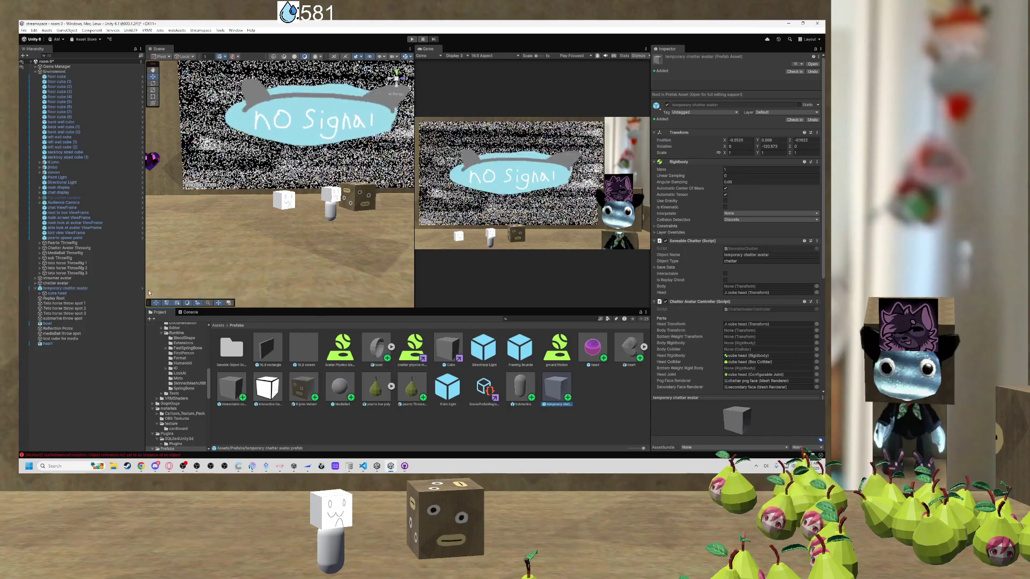
left_click(334, 215)
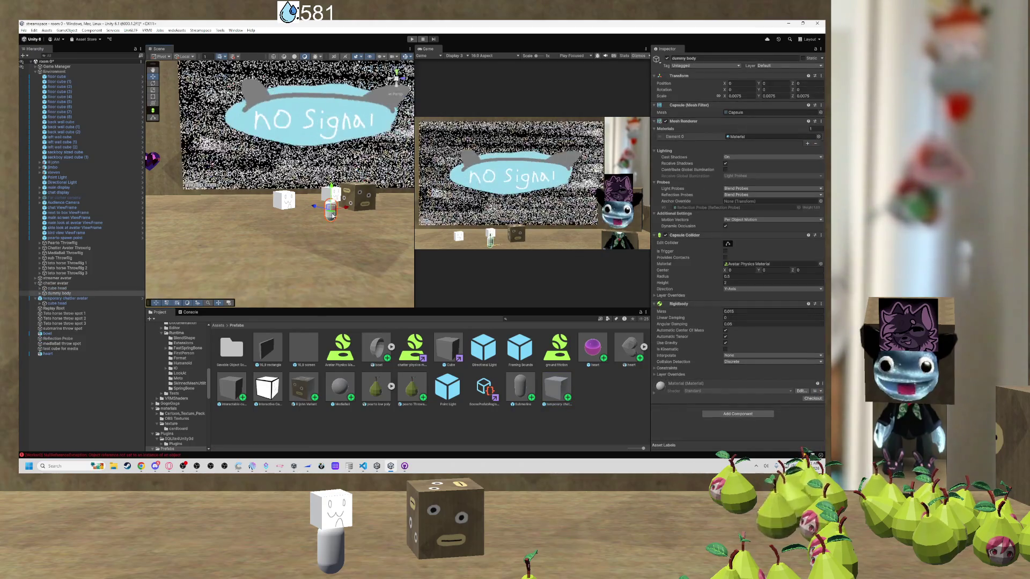
Check the streamer and original chatter avatars, then open the new prefab in Prefab Mode.
left_click(74, 278)
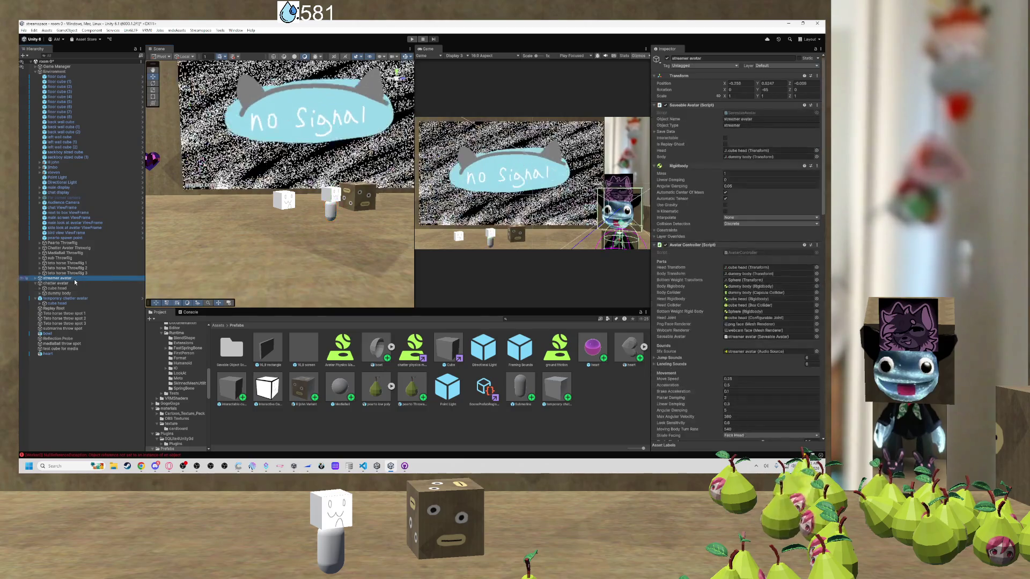
left_click(67, 284)
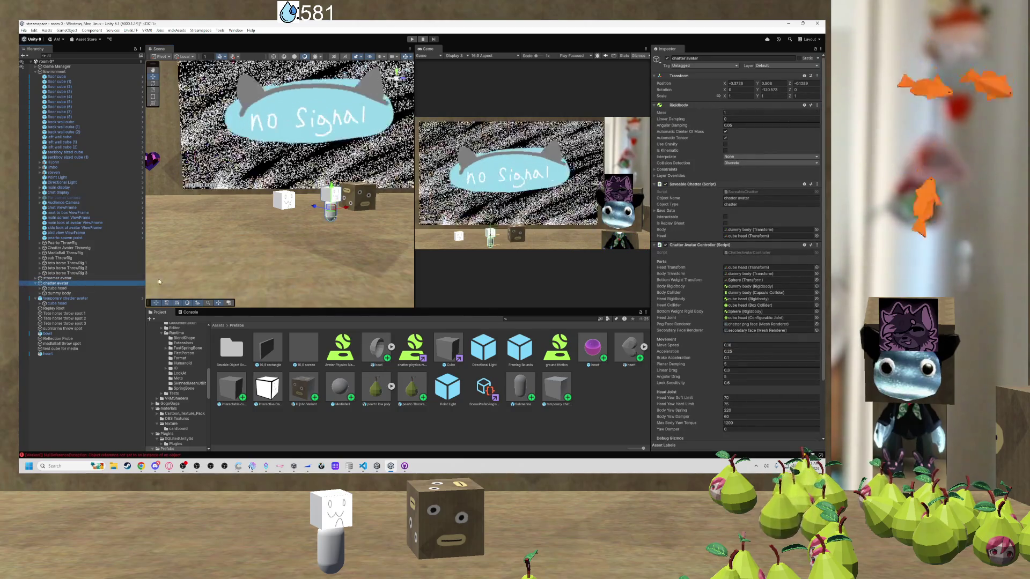
double_click(552, 392)
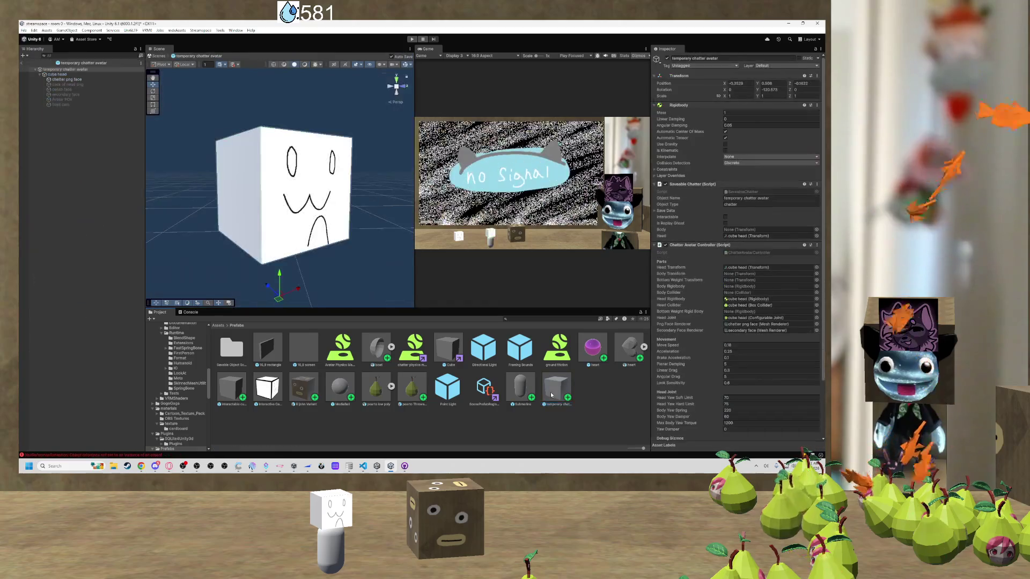
In Prefab Mode, select the cube head through front cam, then the prefab root object.
key("ctrl+a")
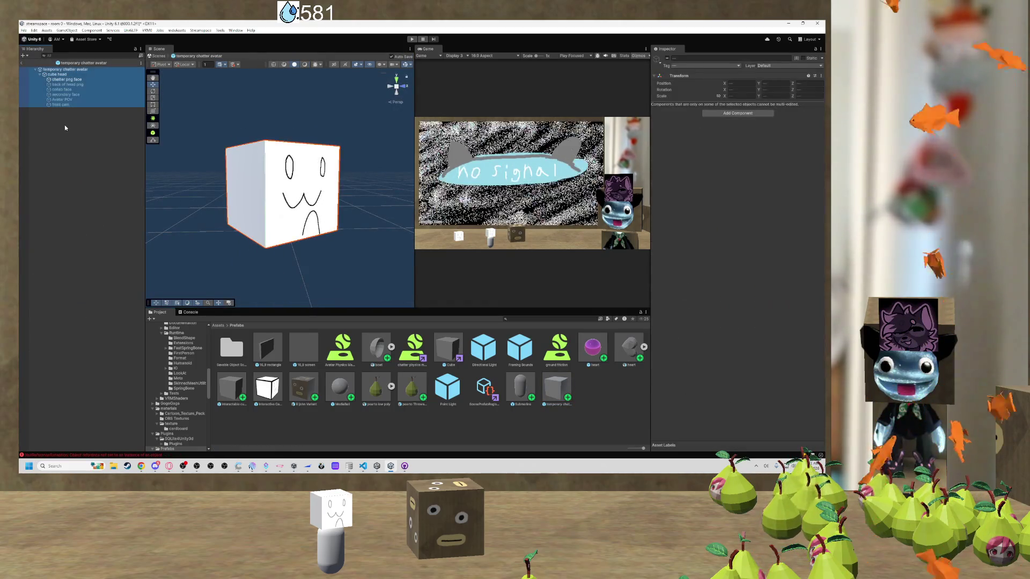
left_click(65, 75)
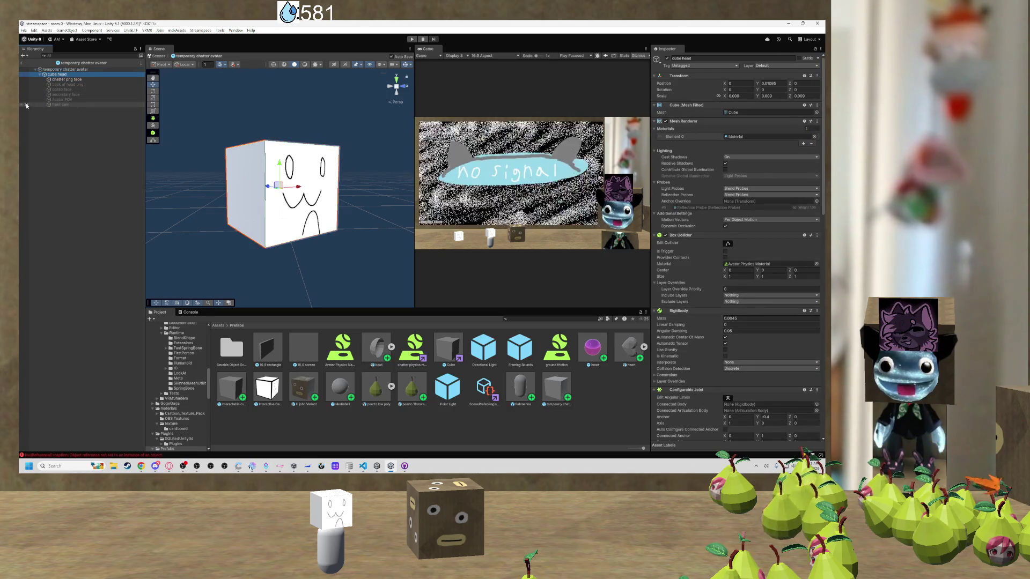
left_click(57, 74, "shift")
left_click(57, 71)
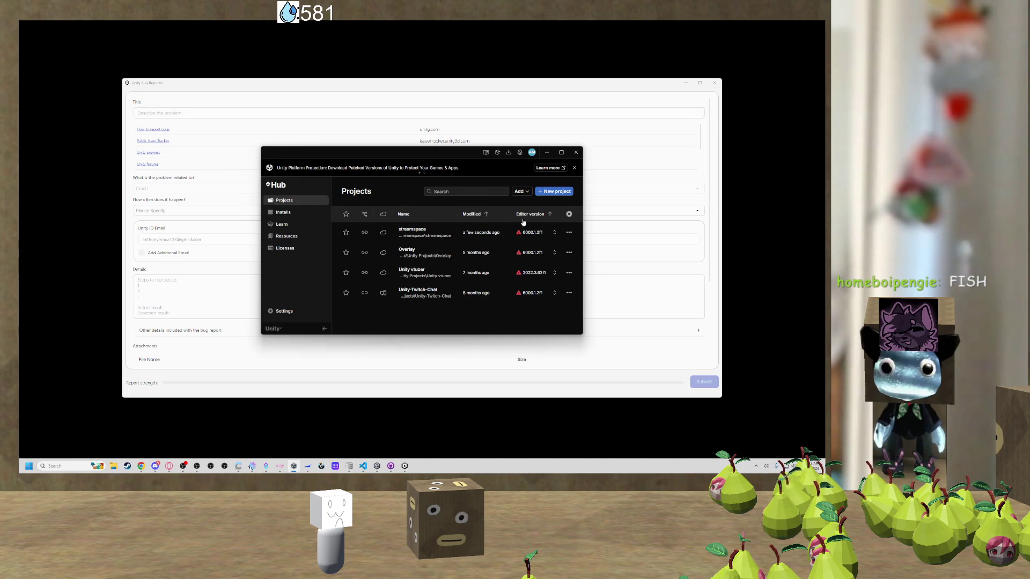
Relaunch the streamspace project from Unity Hub and close the crash Bug Reporter.
left_click(421, 238)
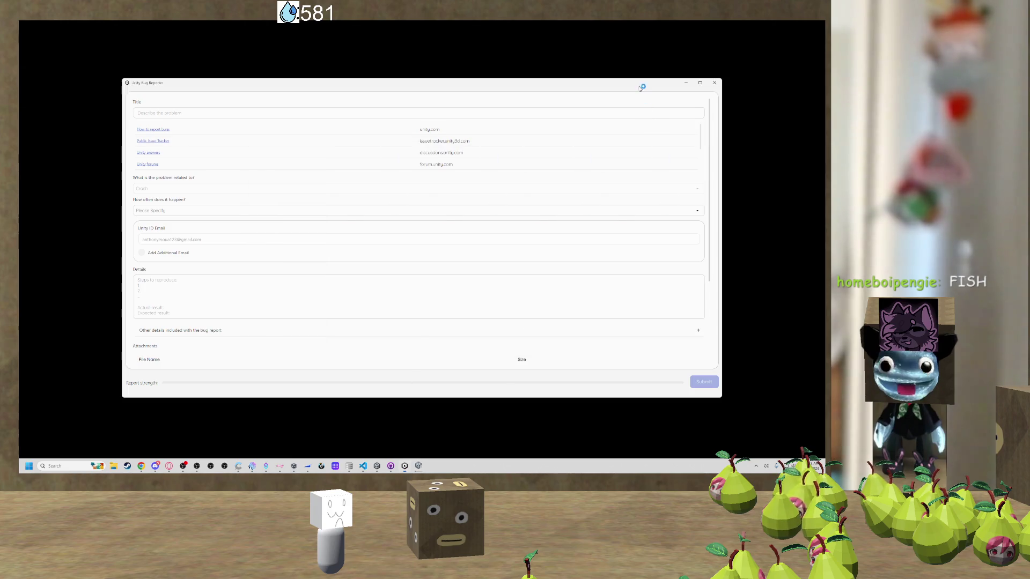
left_click(714, 83)
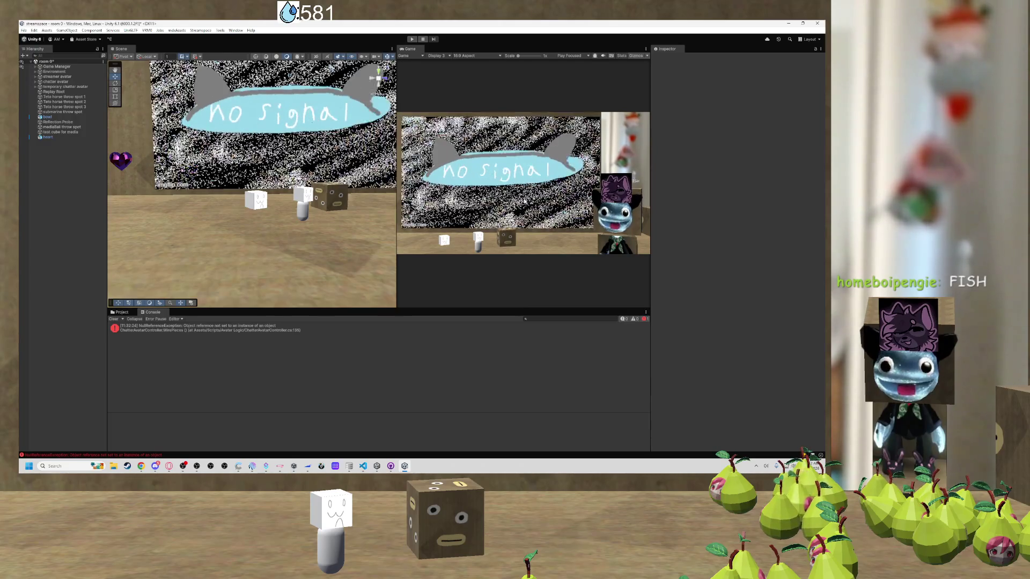
Delete the temporary chatter avatar prefab from Assets/Prefabs and confirm the deletion.
mouse_move(352, 210)
left_mouse_down()
mouse_move(332, 207)
mouse_move(180, 280)
left_mouse_up()
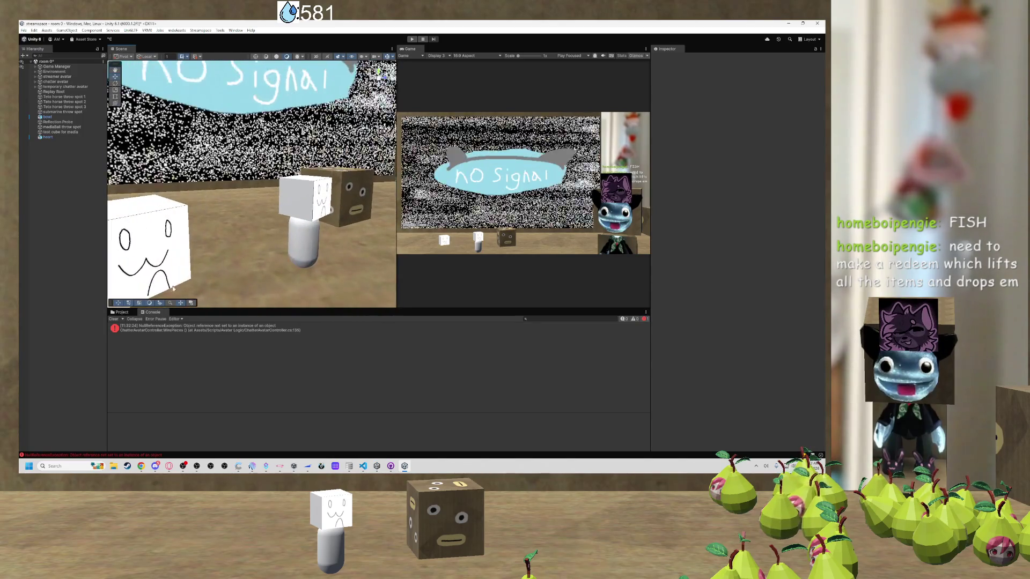
left_click(124, 312)
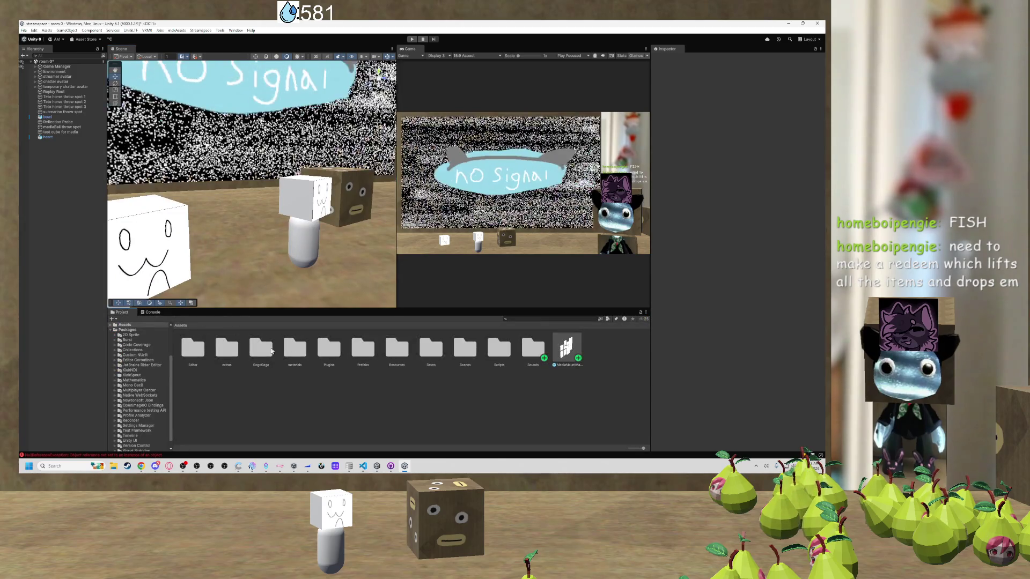
double_click(362, 346)
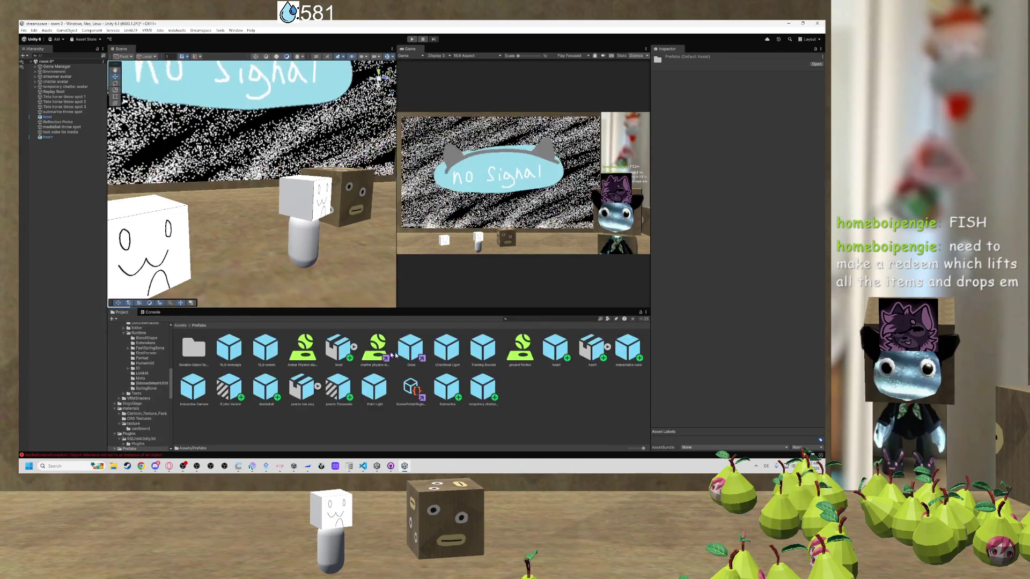
left_click(486, 387)
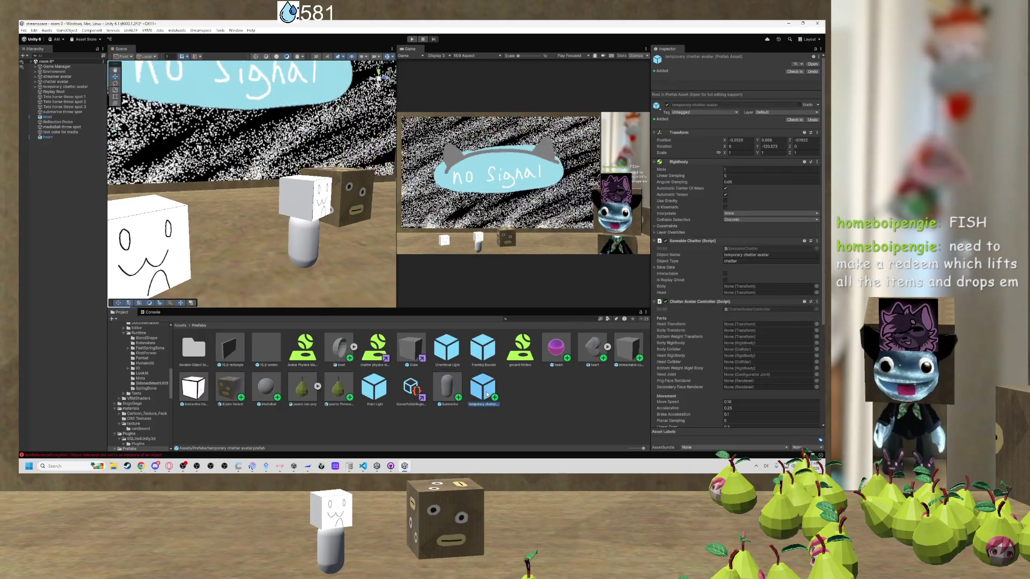
key("Delete")
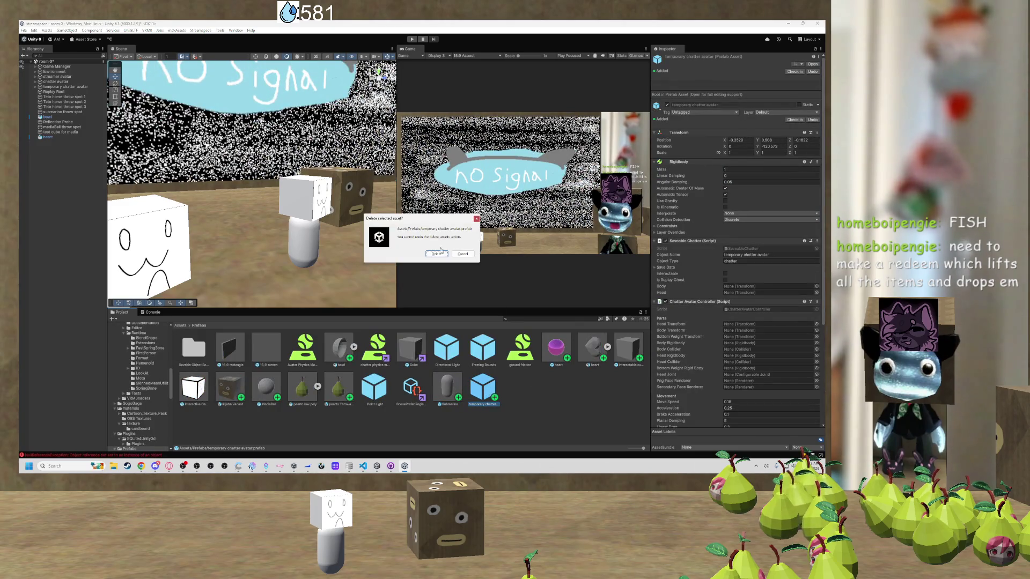
left_click(436, 253)
Select the original chatter avatar in the Scene view via its cube head.
scroll(296, 255, "down", 5)
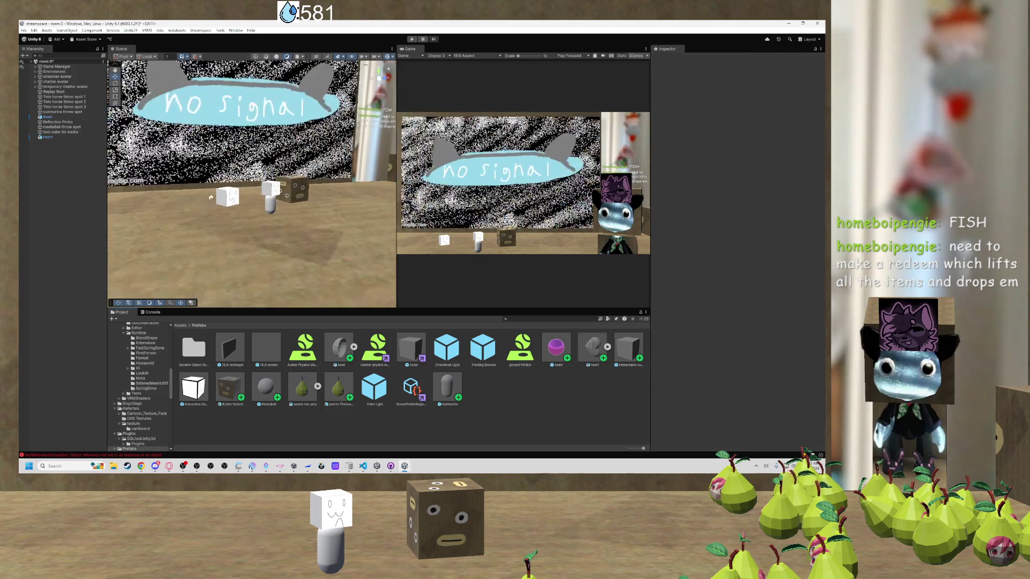
left_click(219, 194)
scroll(218, 194, "up", 4)
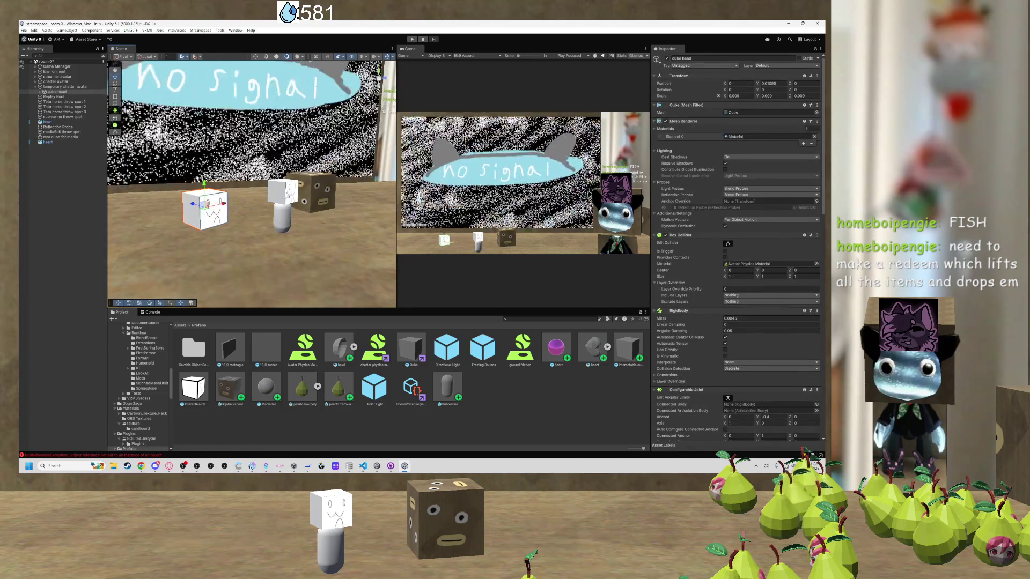
left_click(248, 200)
left_click(247, 199)
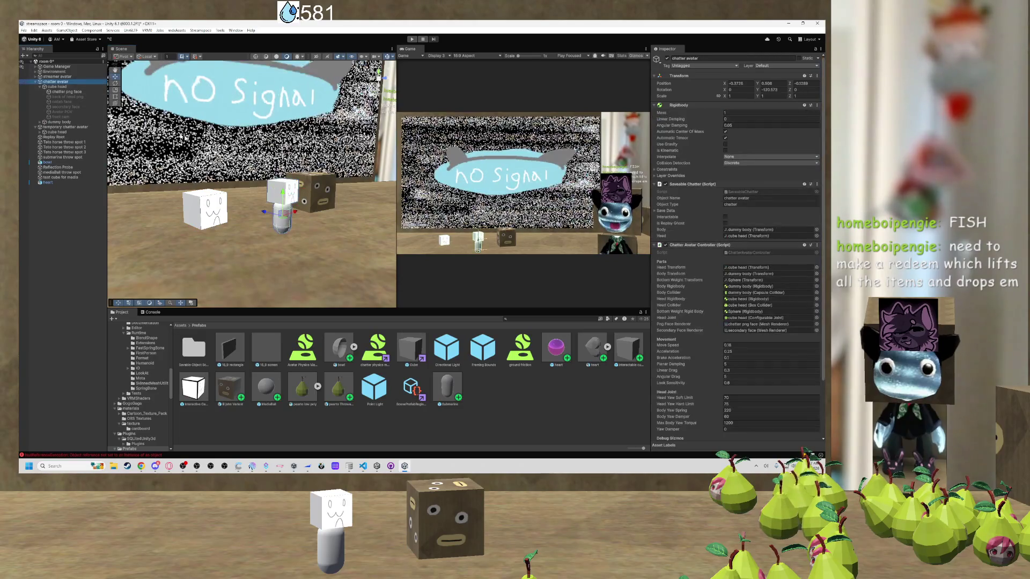
Duplicate the chatter avatar and move the copy into the room's left foreground.
key("ctrl+d")
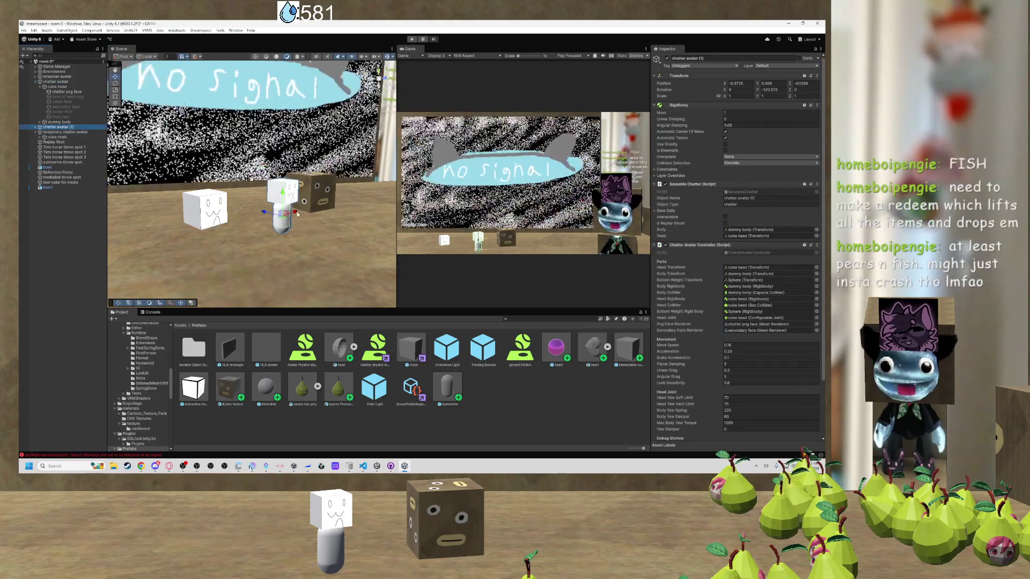
left_click_drag(275, 217, 134, 236)
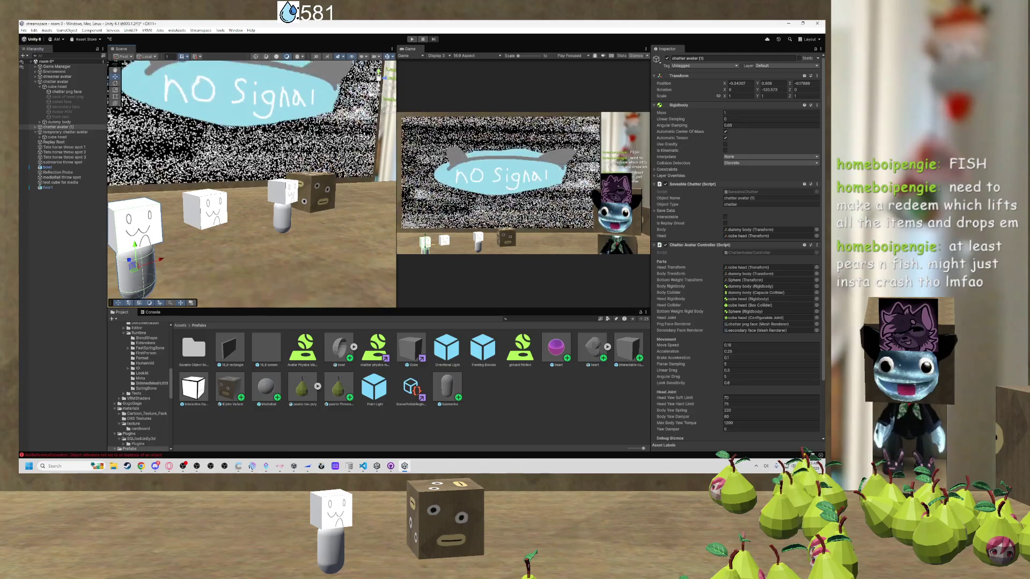
left_click_drag(294, 221, 307, 220)
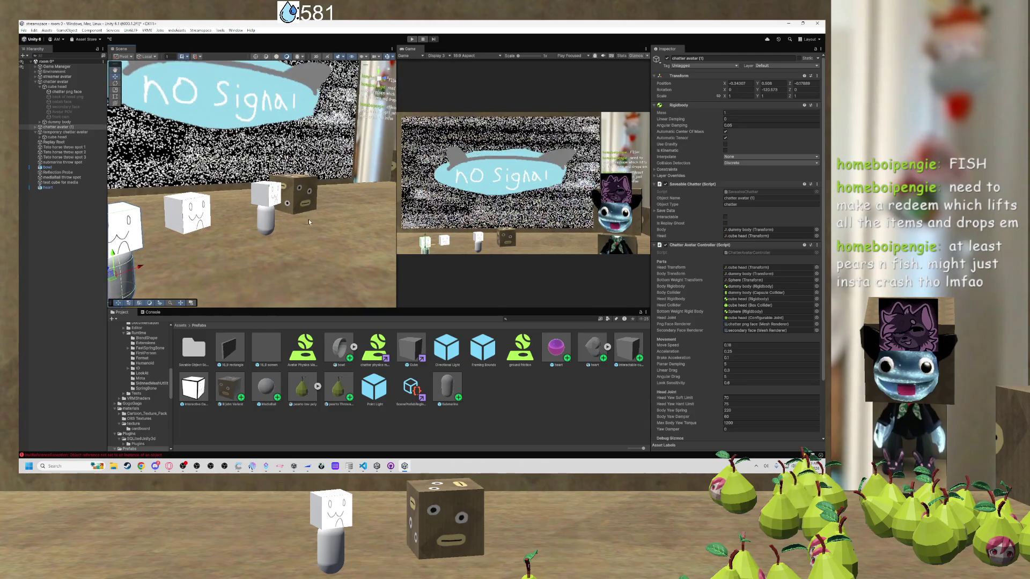
Inspect the avatars' cube head and dummy body capsules from a new angle.
left_click(265, 196)
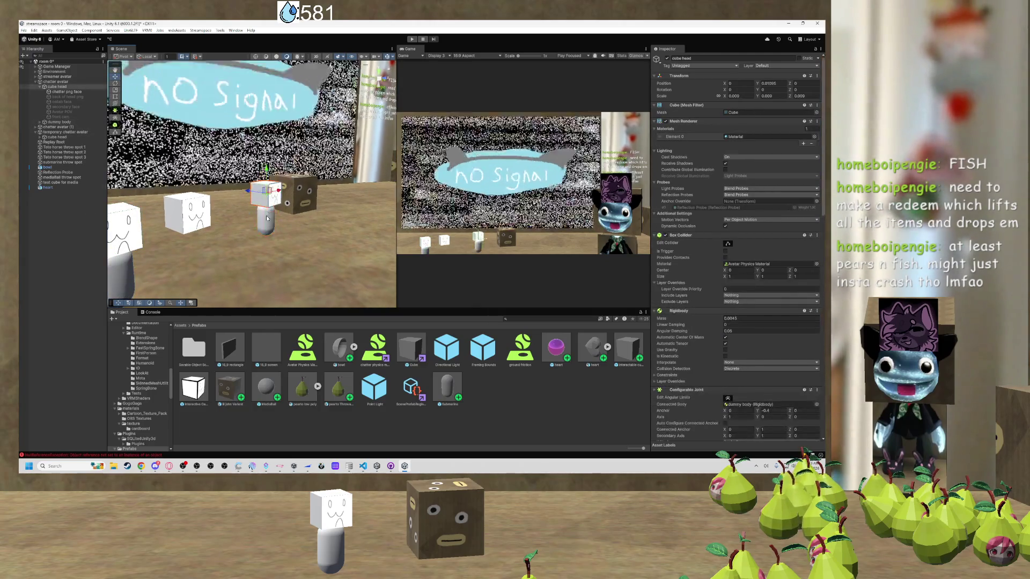
left_click(266, 227)
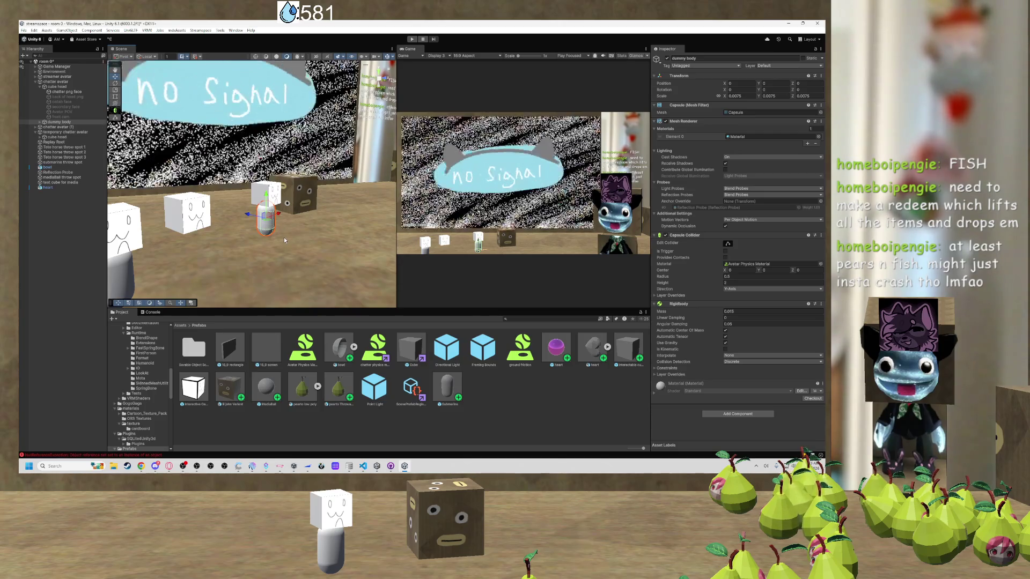
mouse_move(282, 234)
left_mouse_down()
mouse_move(252, 239)
mouse_move(301, 228)
mouse_move(237, 235)
mouse_move(308, 228)
mouse_move(275, 226)
left_mouse_up()
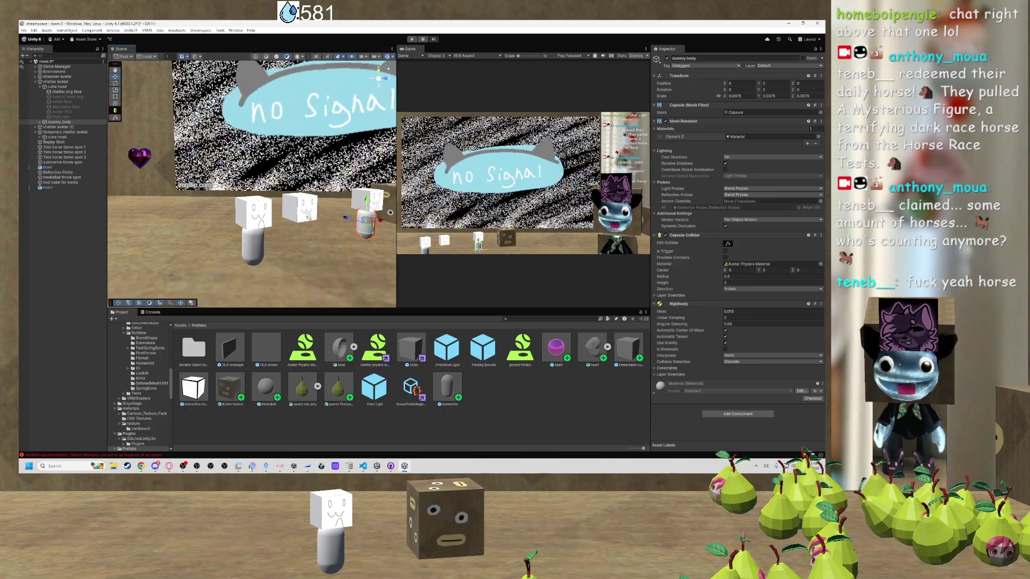
left_click(254, 246)
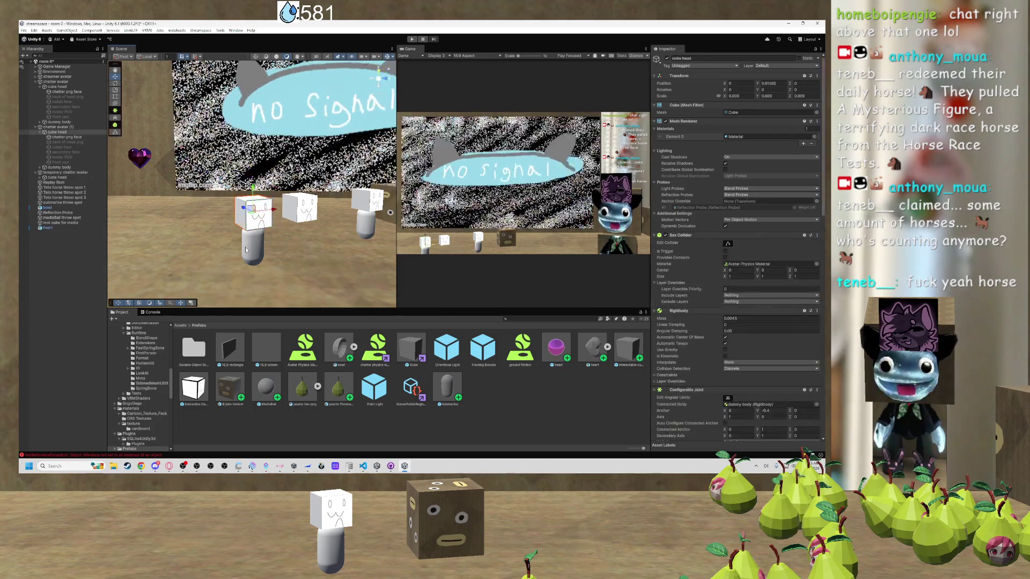
left_click_drag(270, 250, 238, 219)
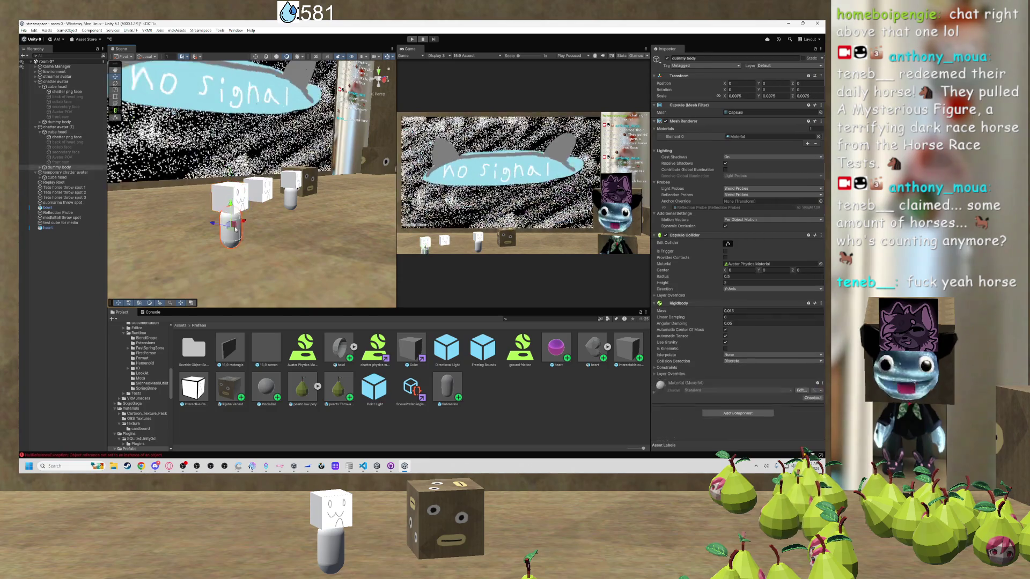
left_click(230, 197)
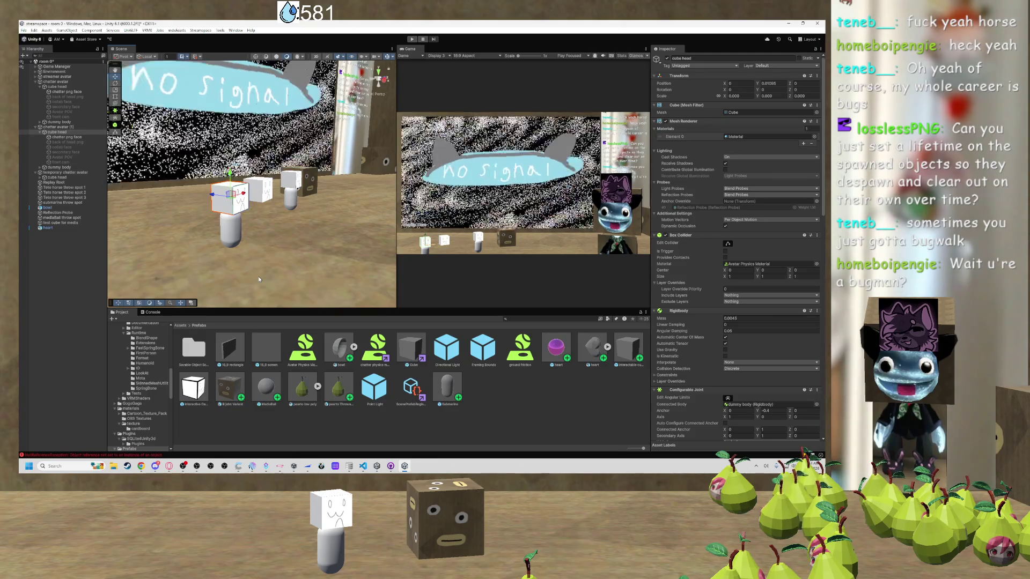
mouse_move(259, 279)
left_mouse_down()
mouse_move(233, 251)
mouse_move(247, 247)
left_mouse_up()
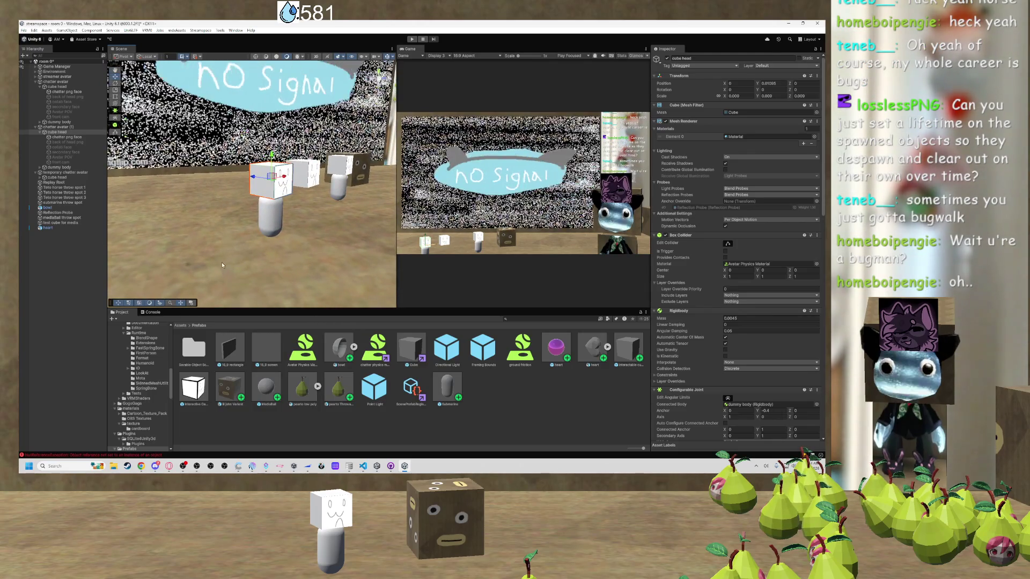